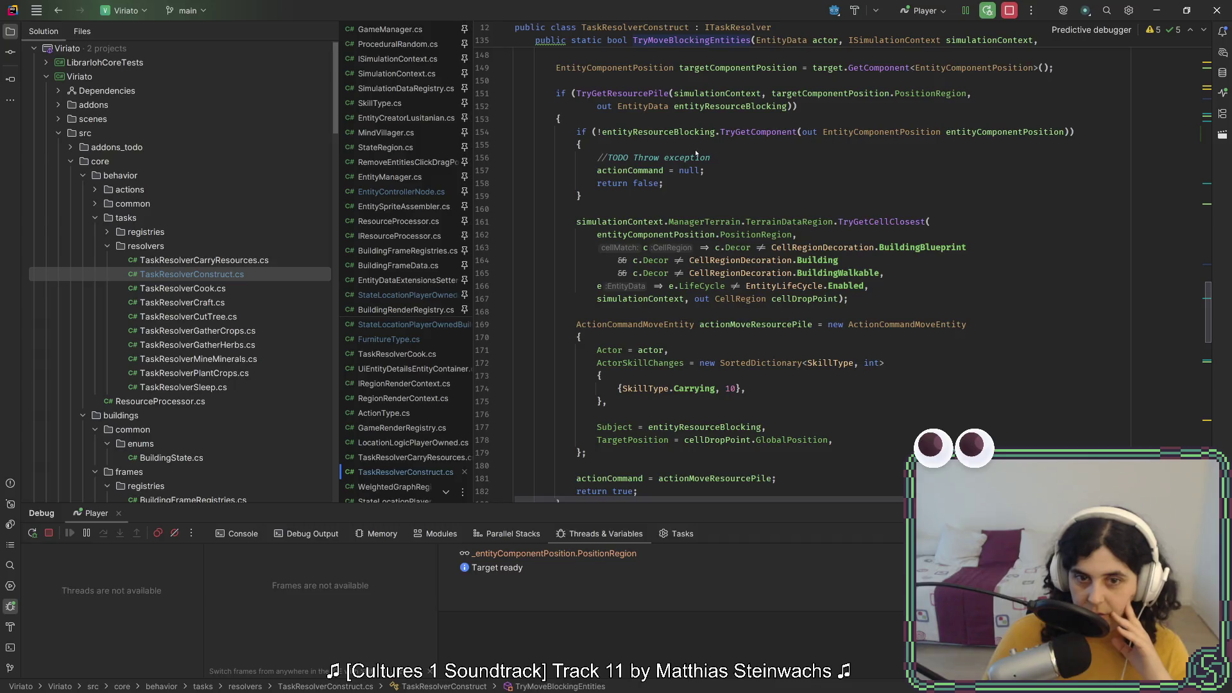
# Read through TryMoveBlockingEntities in TaskResolverConstruct.cs, checking a type's quick documentation along the way
pyautogui.scroll(4, 696, 152)
pyautogui.scroll(2, 696, 153)
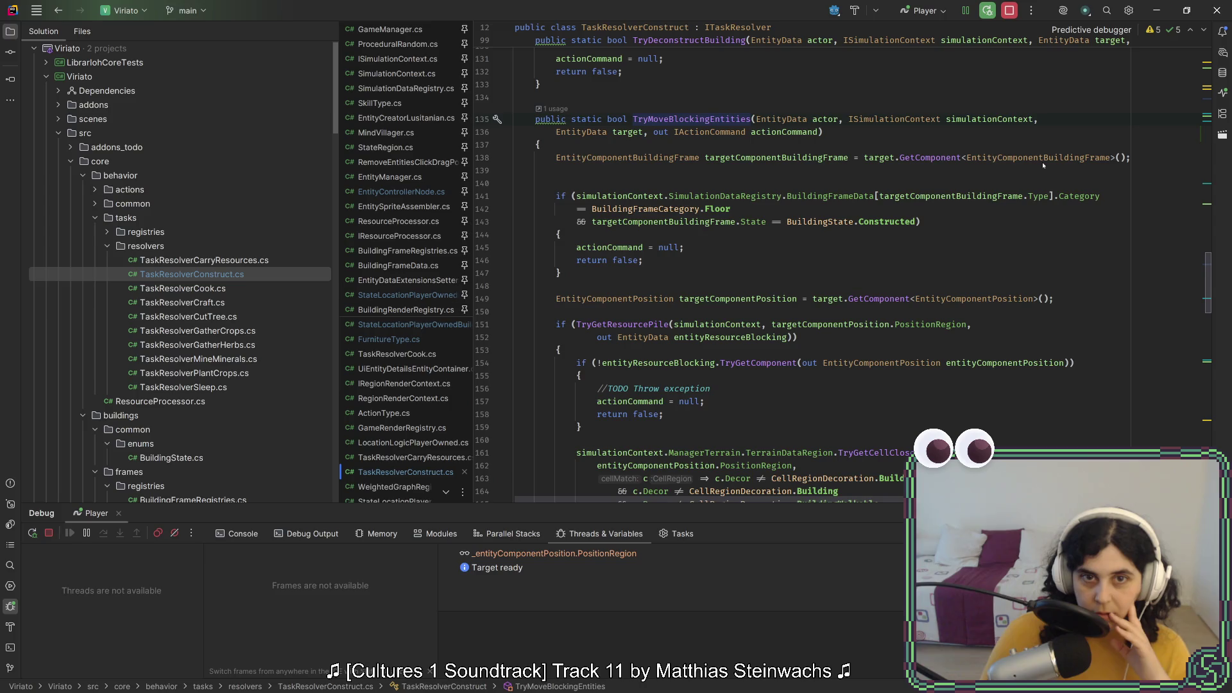
pyautogui.moveTo(1043, 162)
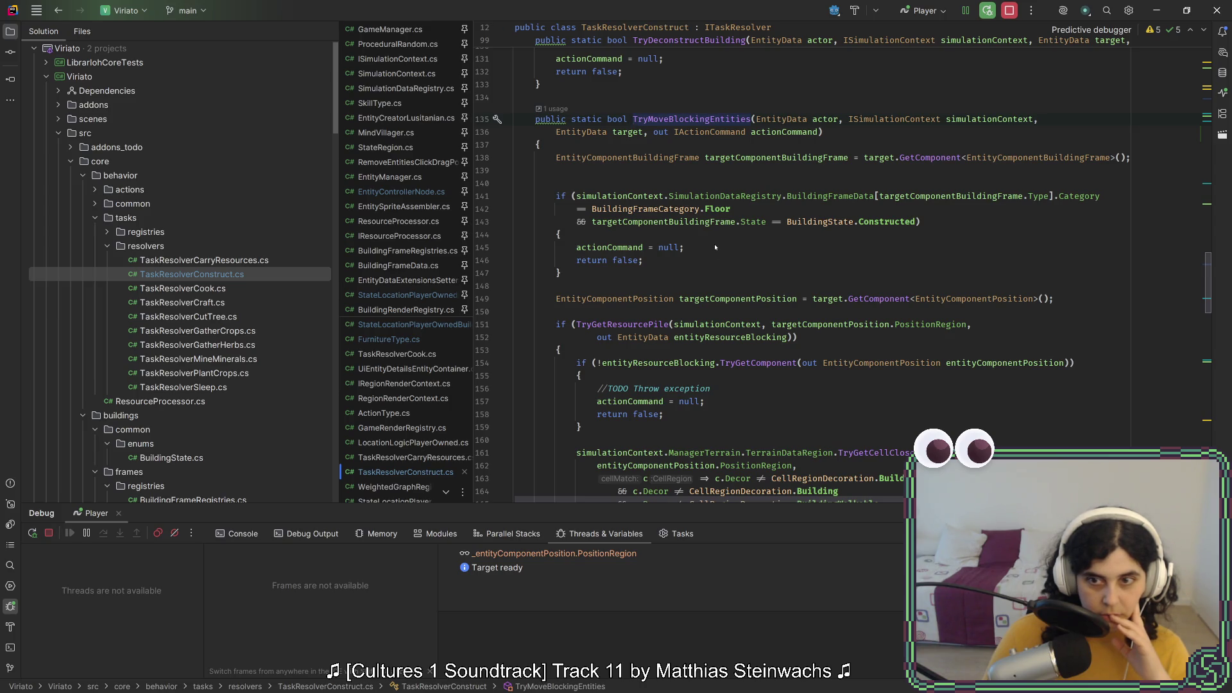
pyautogui.scroll(-3, 716, 247)
pyautogui.scroll(-3, 703, 172)
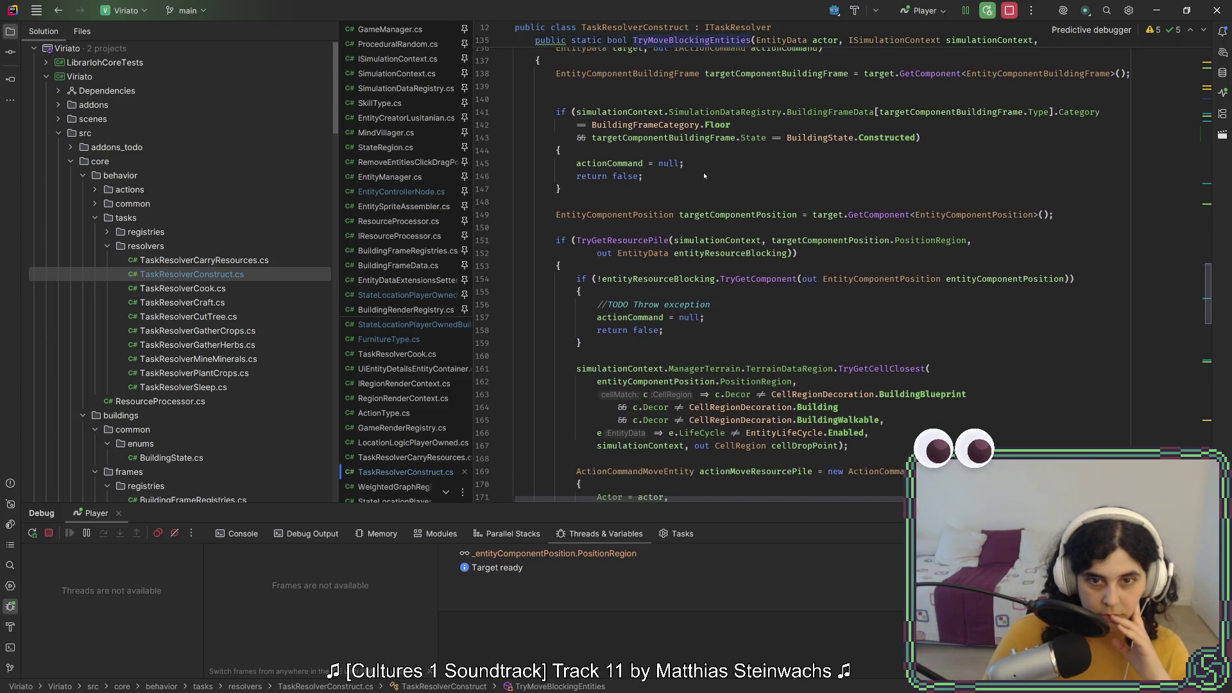
pyautogui.scroll(-6, 703, 172)
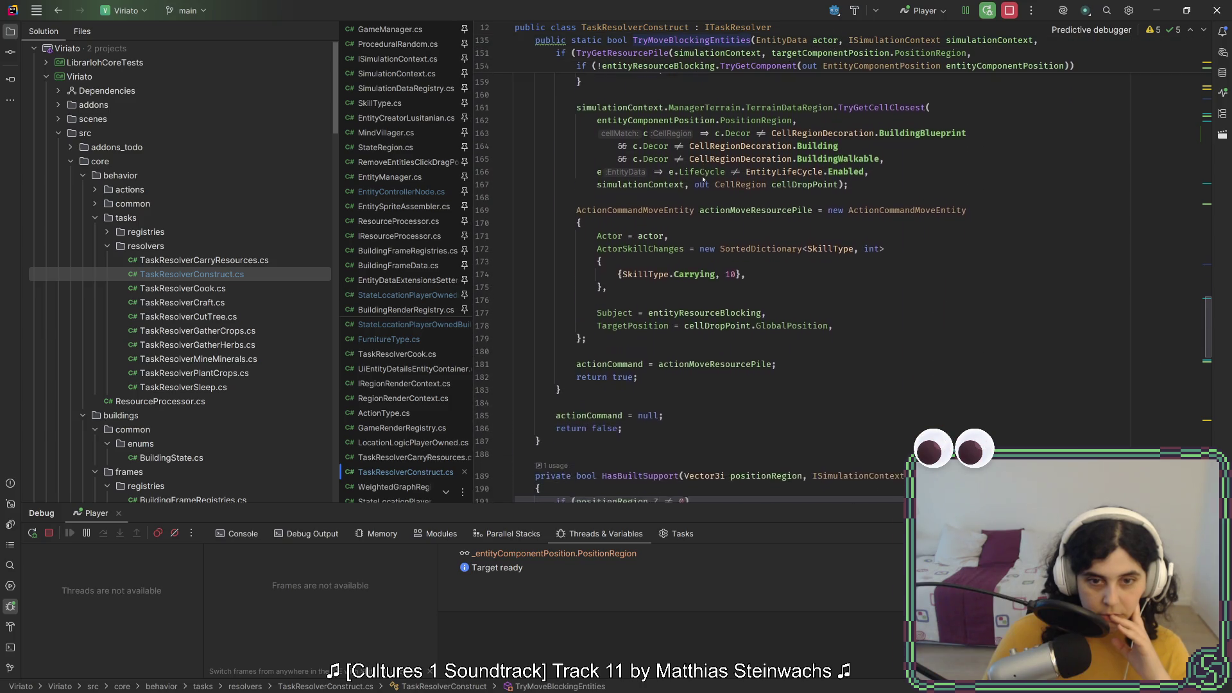
pyautogui.scroll(5, 703, 182)
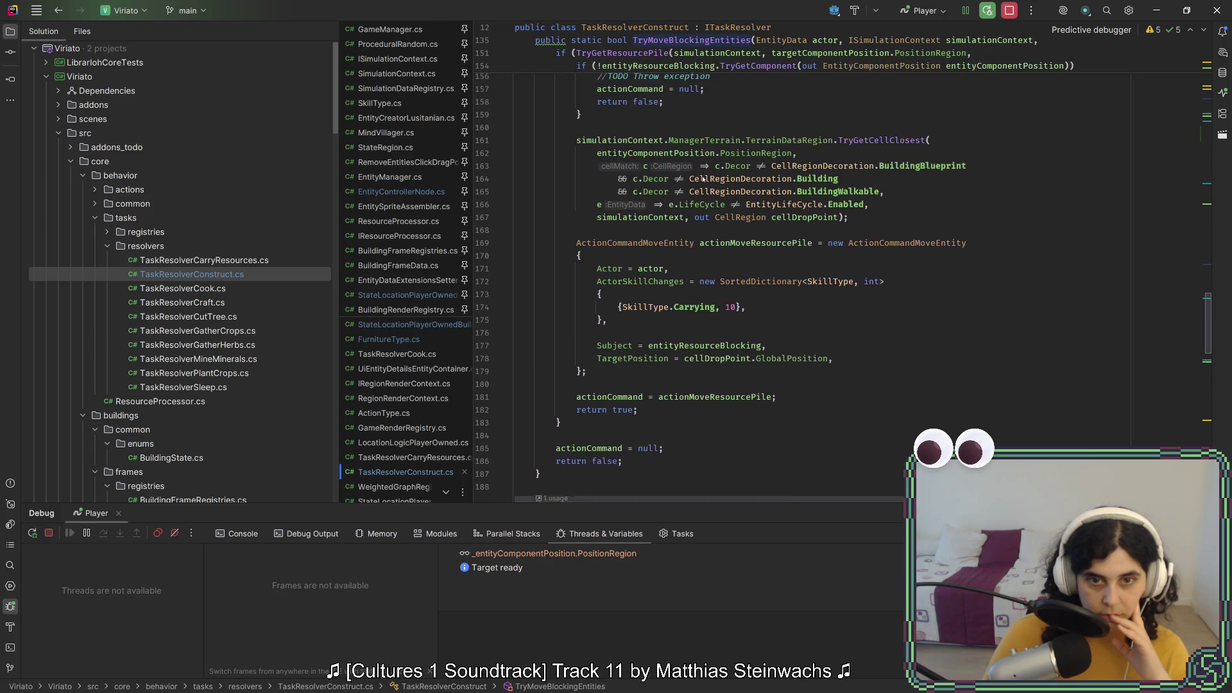
pyautogui.scroll(5, 704, 180)
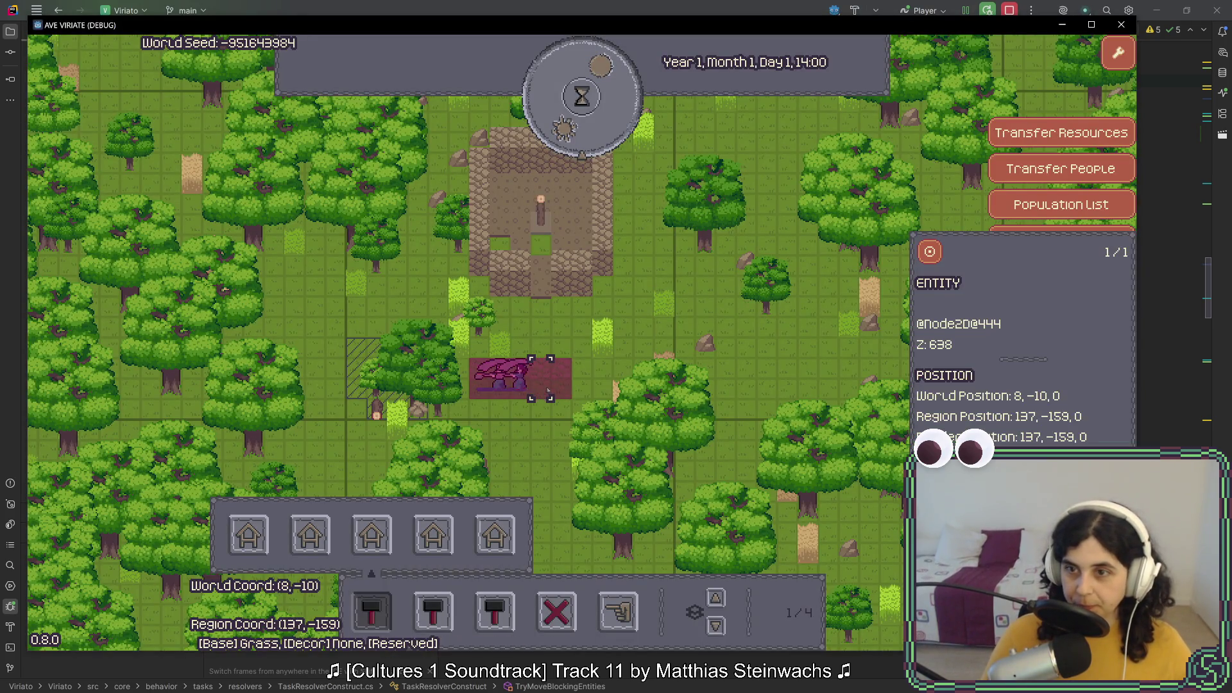
# Switch from the game window back to TaskResolverConstruct.cs in Rider with Alt+Tab
pyautogui.hotkey('alt', 'Tab')
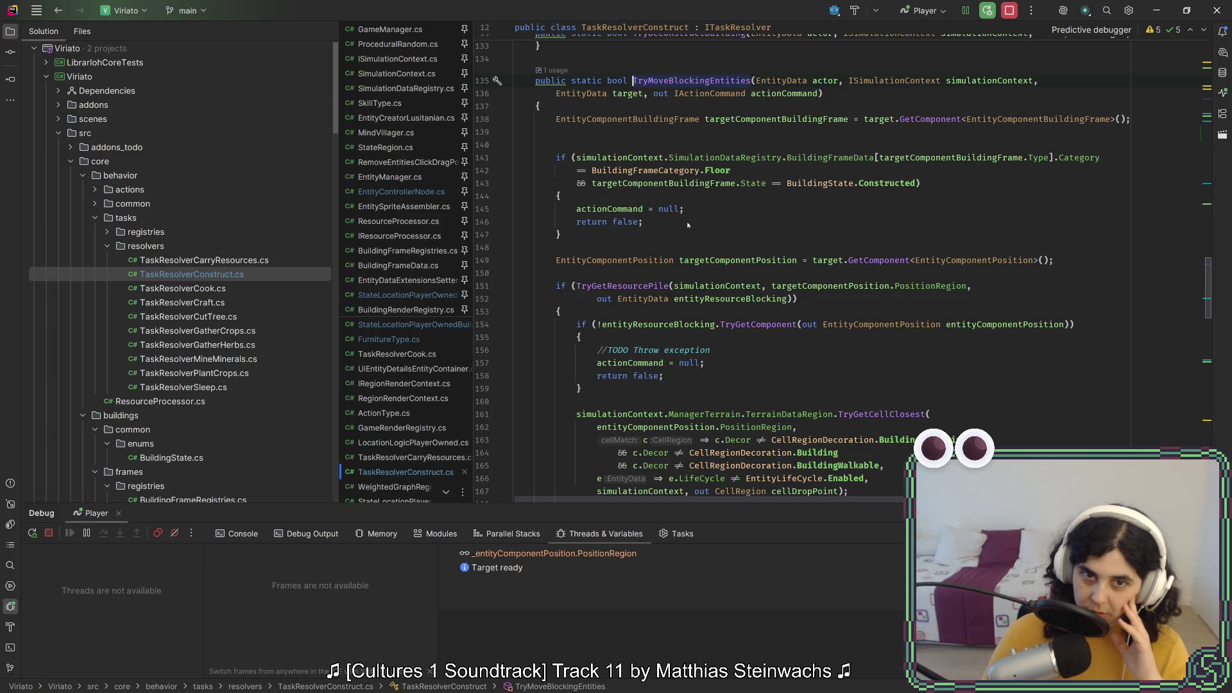
# Review the floor-constructed check on lines 141–147 and TryConstructBuilding, then stop the debug session
pyautogui.moveTo(671, 234); pyautogui.dragTo(660, 157)
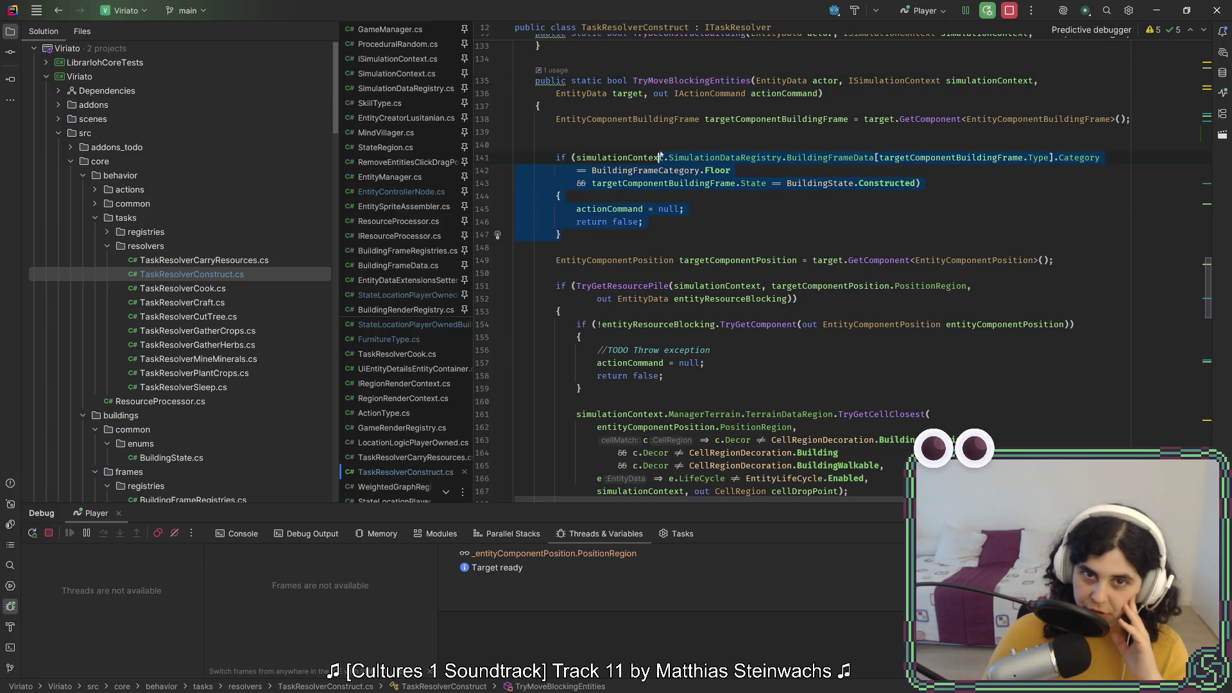
pyautogui.click(660, 158)
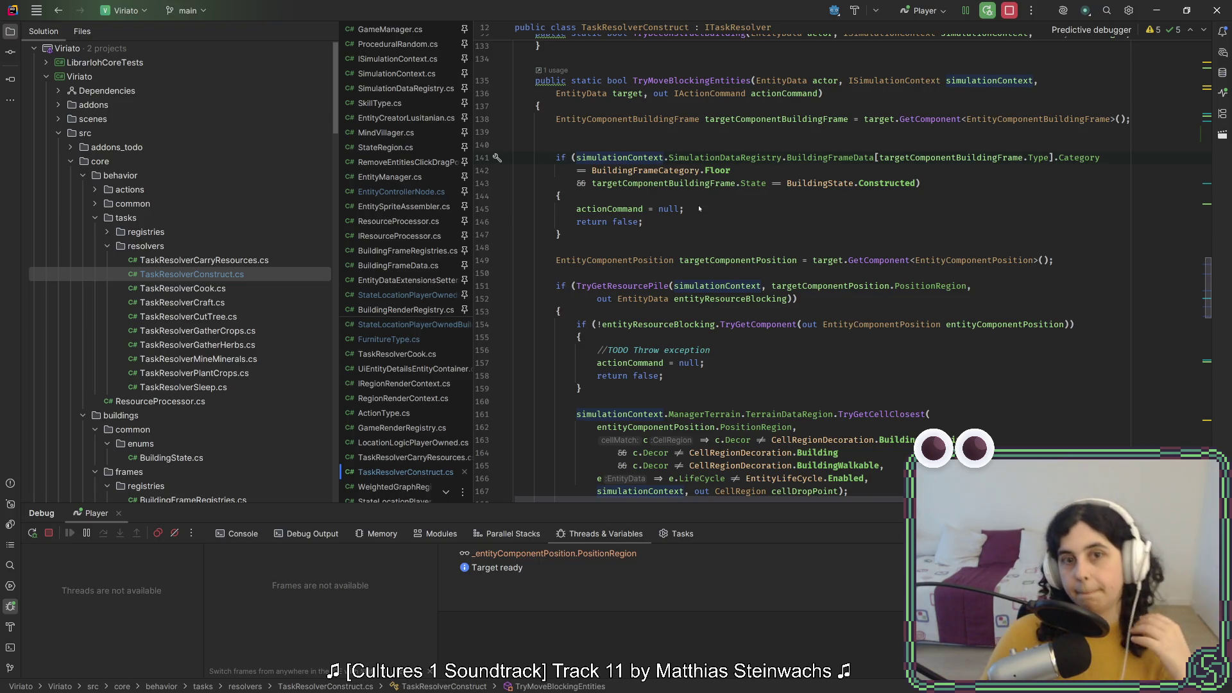
pyautogui.scroll(5, 702, 213)
pyautogui.scroll(6, 702, 213)
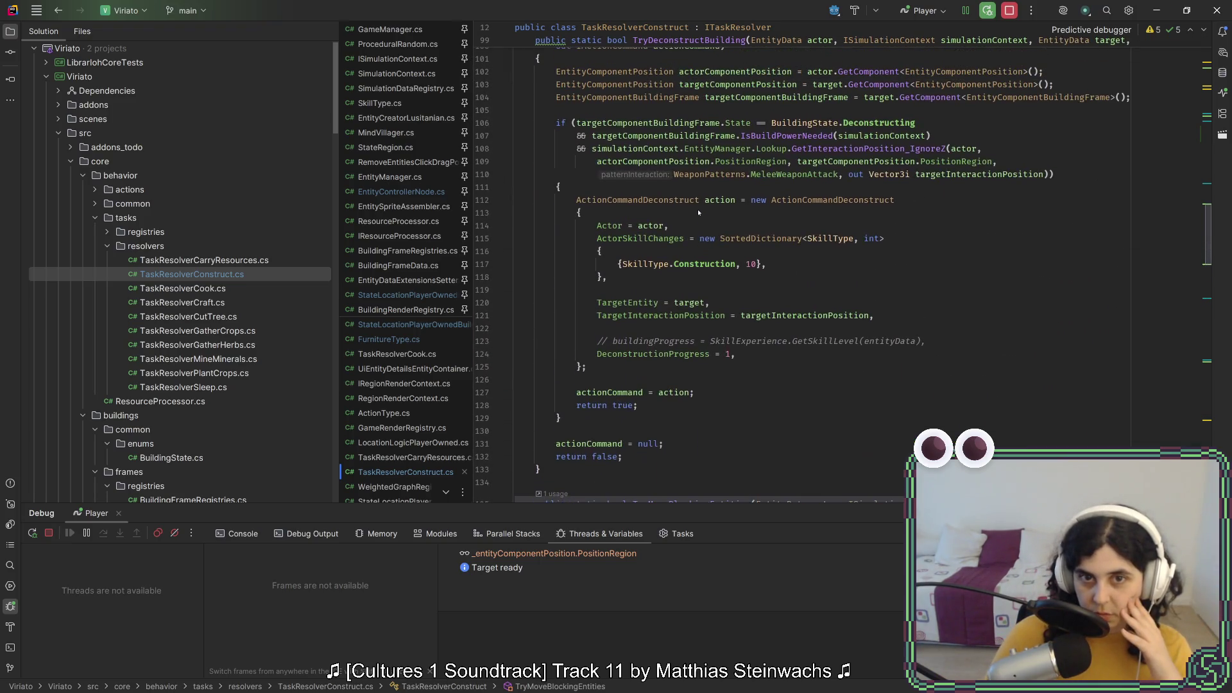
pyautogui.scroll(18, 696, 210)
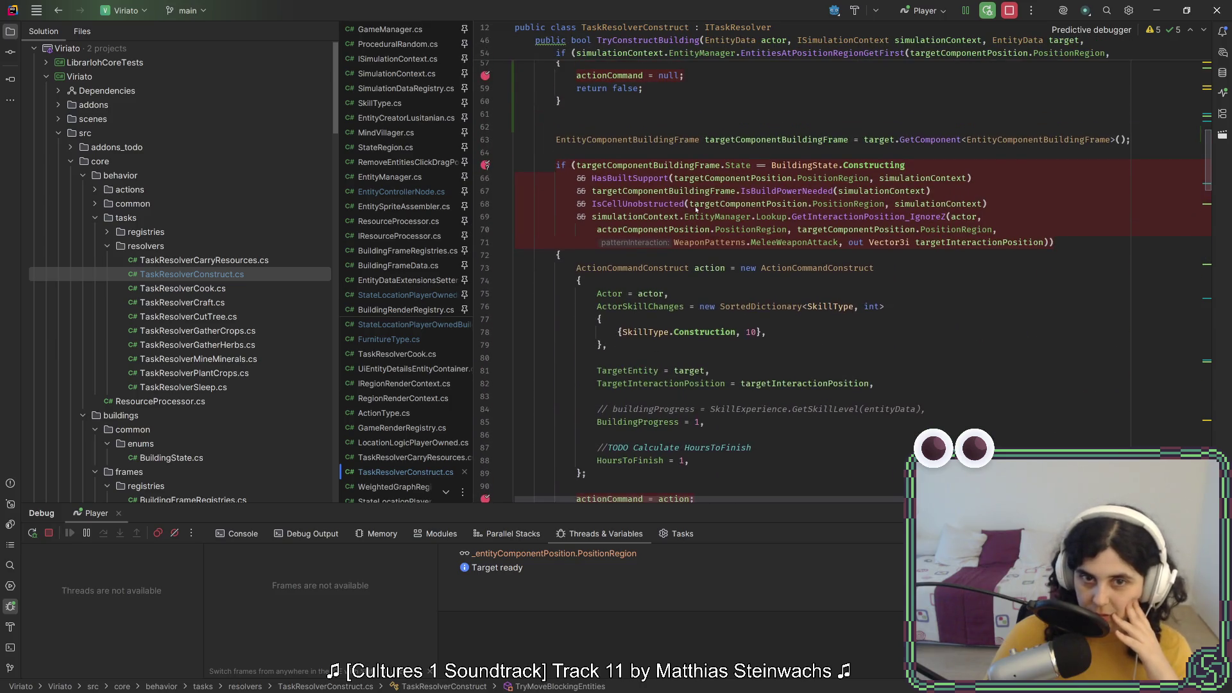
pyautogui.scroll(2, 696, 209)
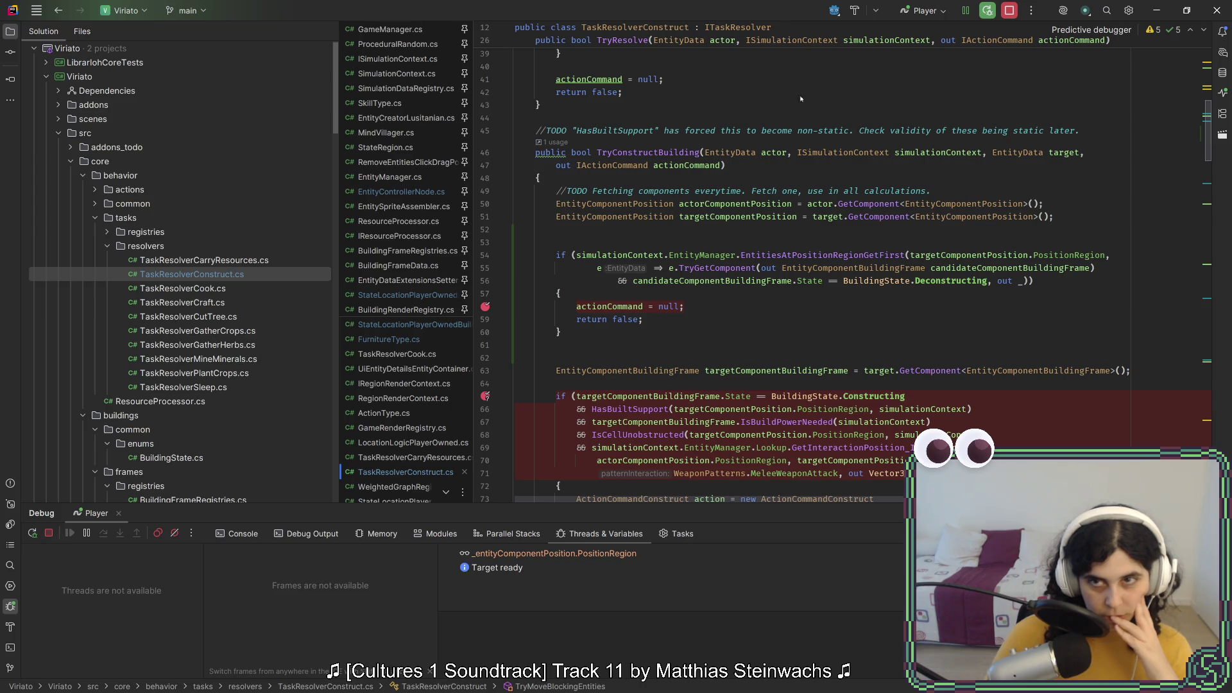
pyautogui.click(1009, 10)
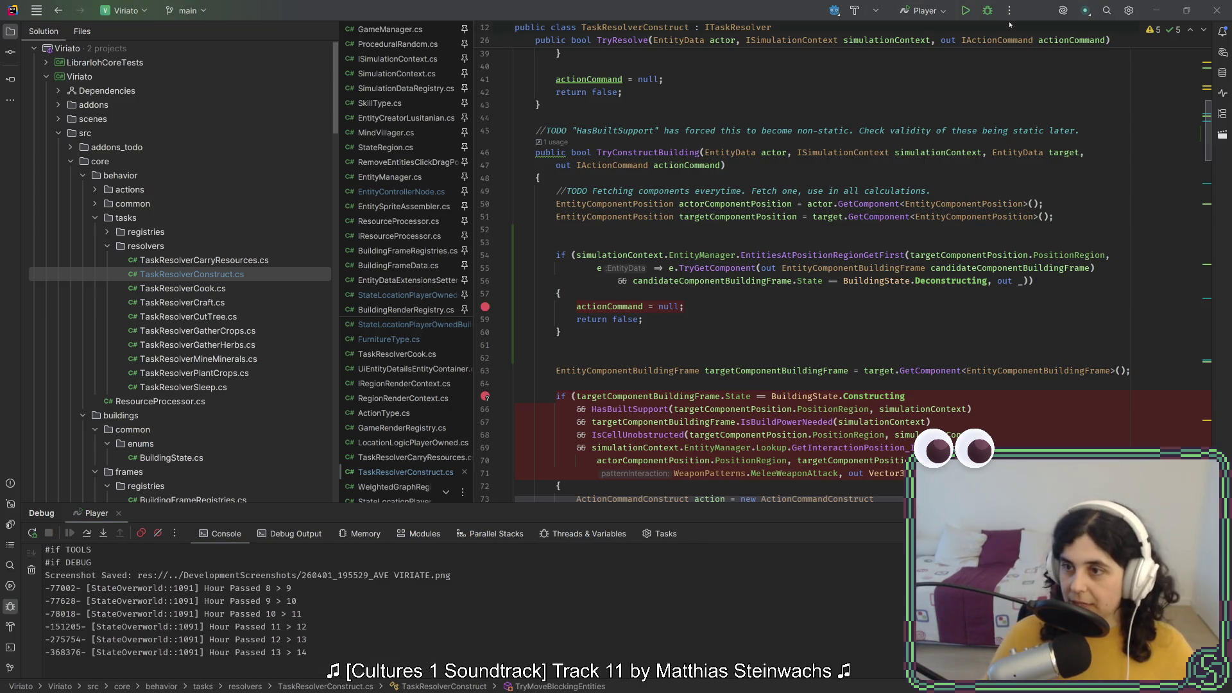
# Launch the game from the Godot editor and start a new game
pyautogui.hotkey('alt', 'Tab')
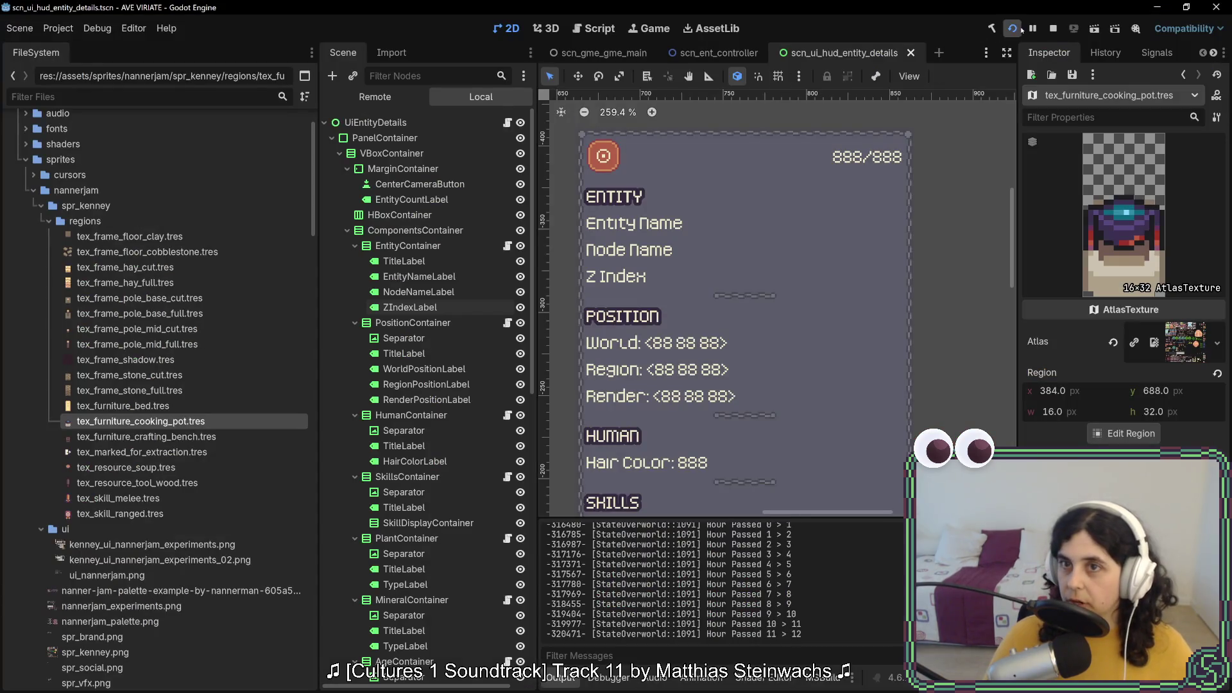
pyautogui.click(1015, 30)
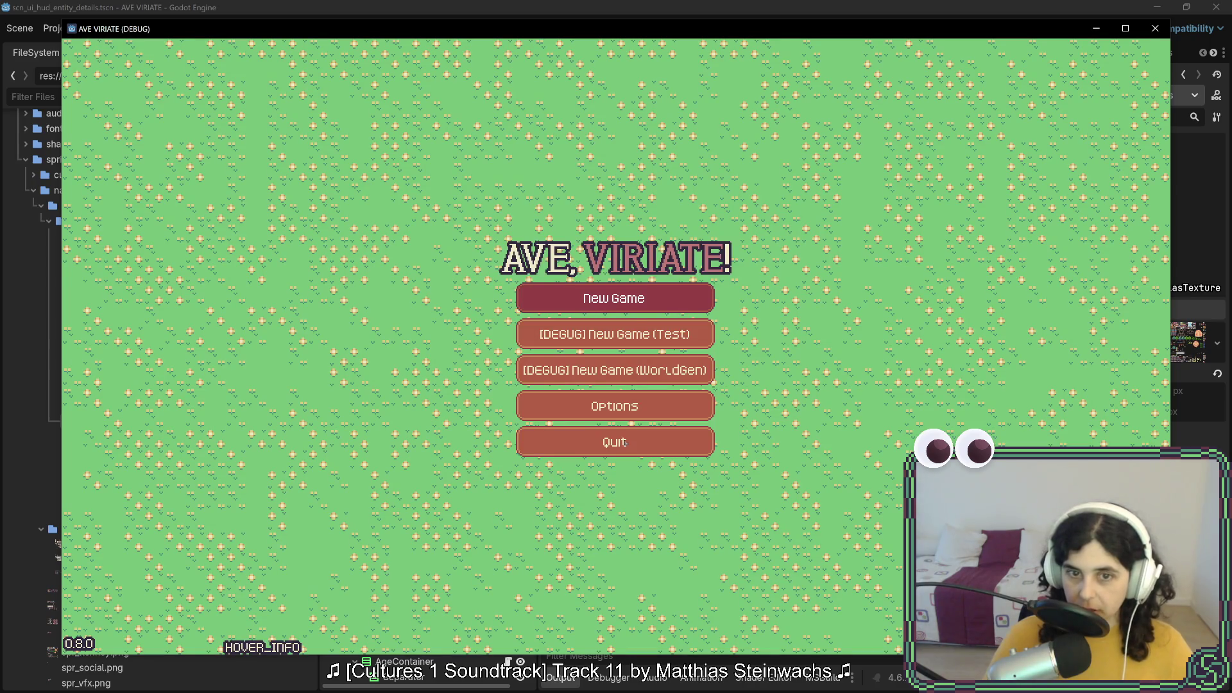
pyautogui.click(614, 298)
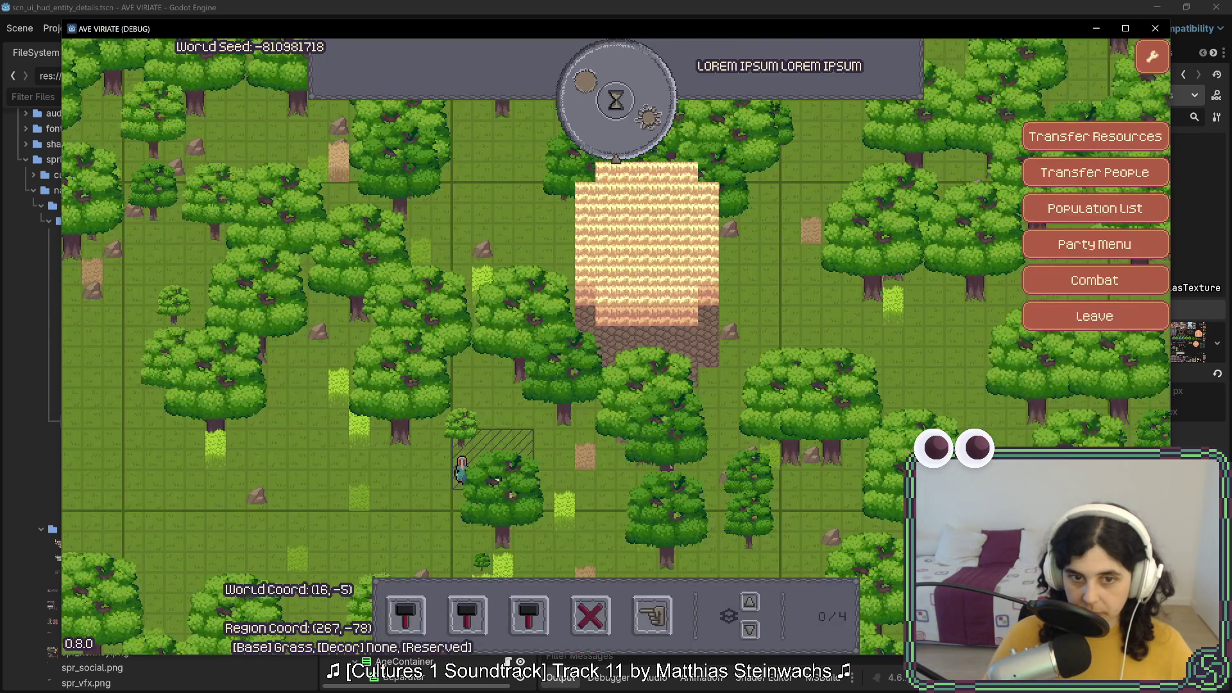
# Inspect the town building and Character5 inside it, then close the game with F8
pyautogui.moveTo(534, 455)
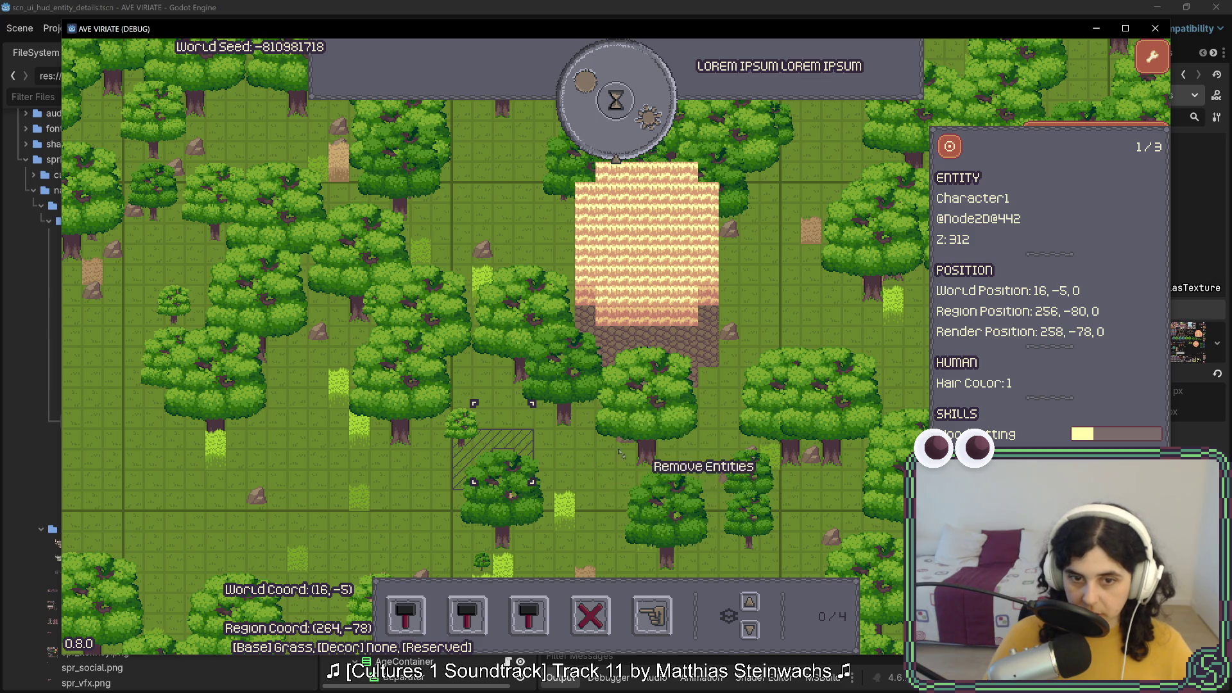
pyautogui.rightClick(643, 442)
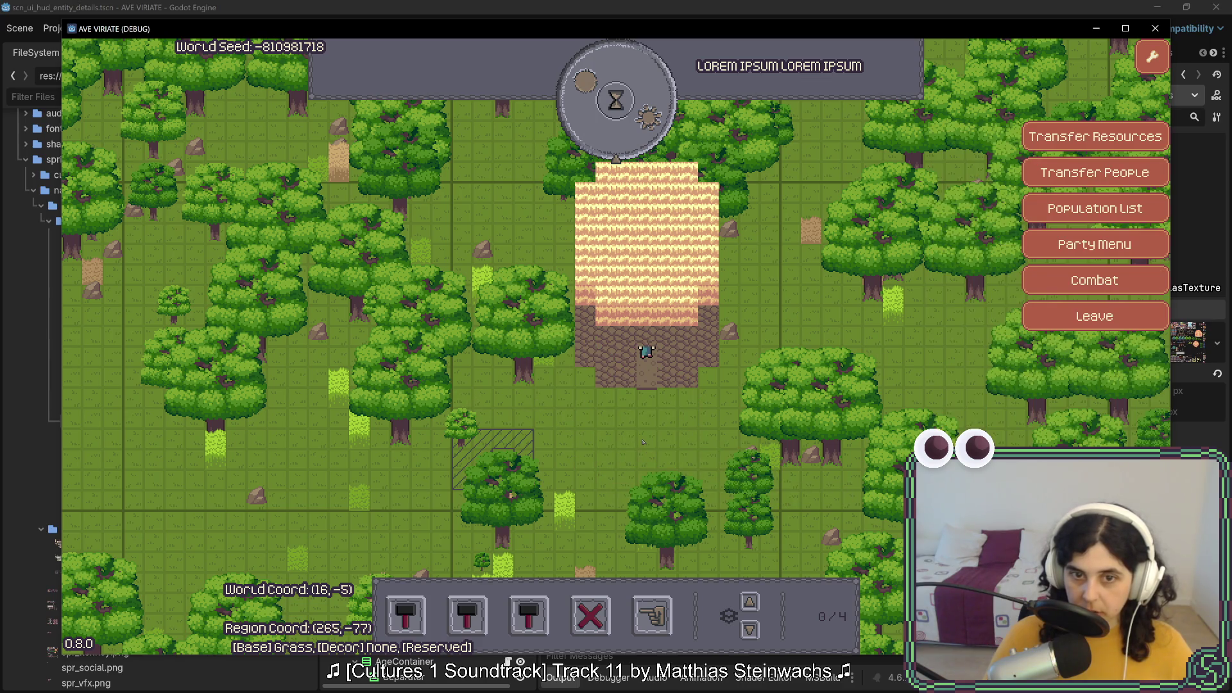
pyautogui.moveTo(626, 347)
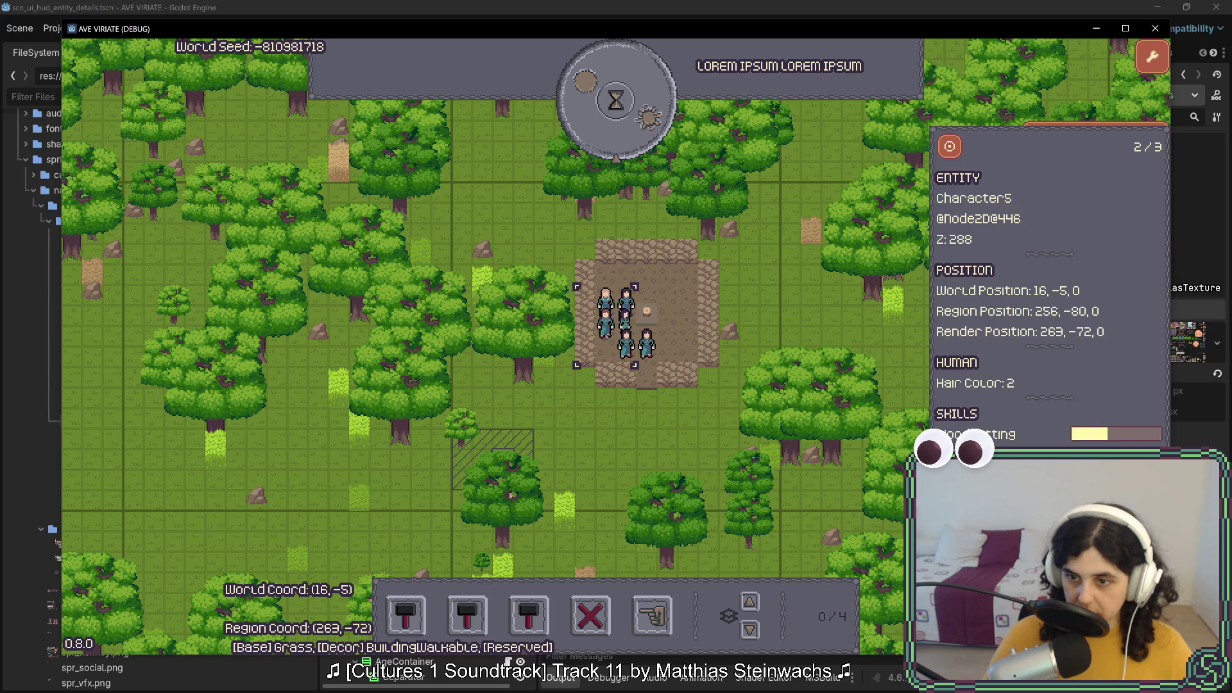
pyautogui.click(657, 351)
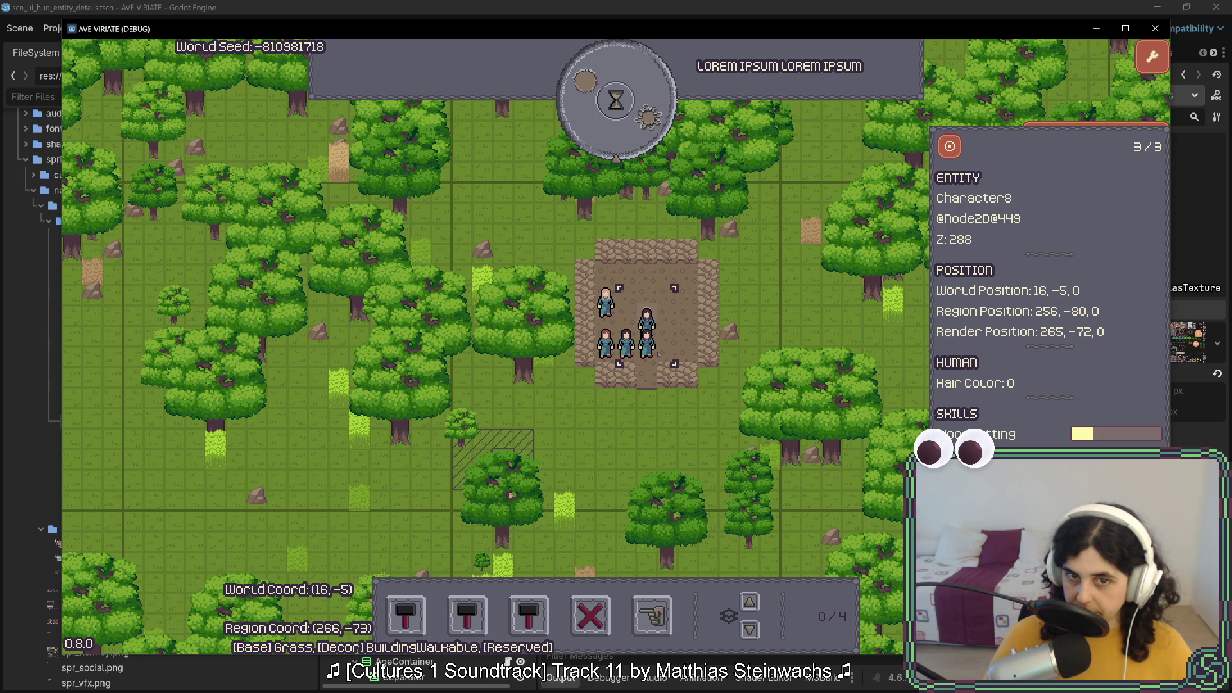
pyautogui.click(658, 351)
pyautogui.click(658, 352)
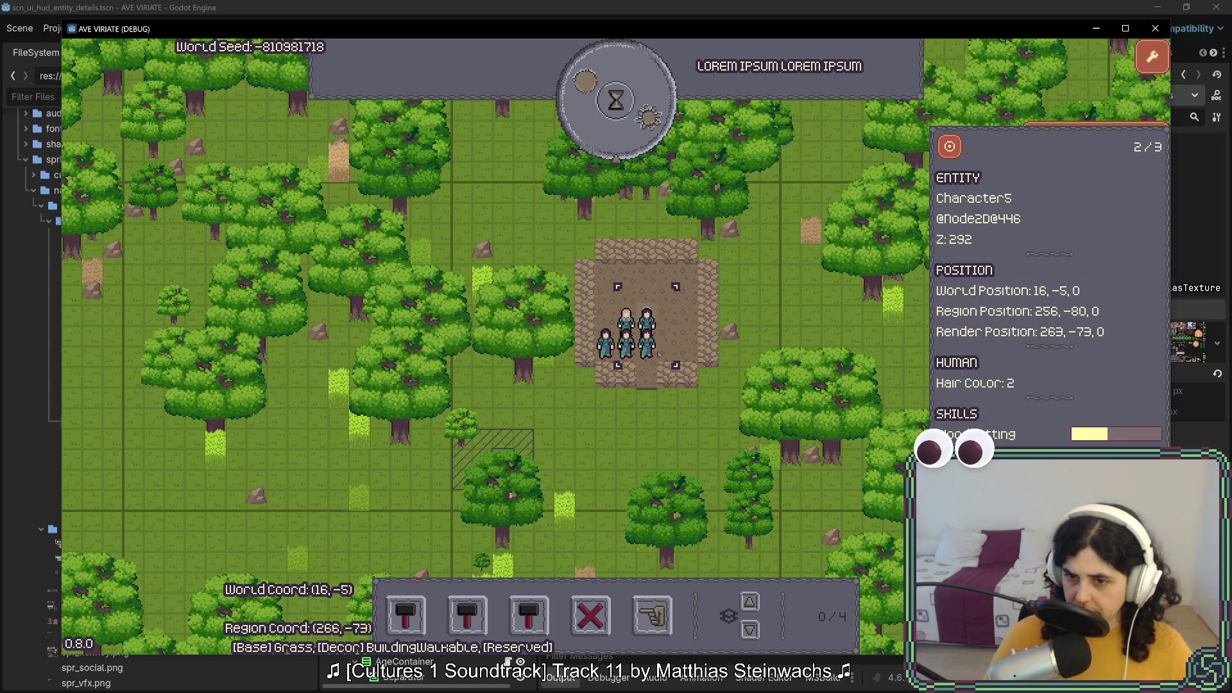
pyautogui.click(658, 352)
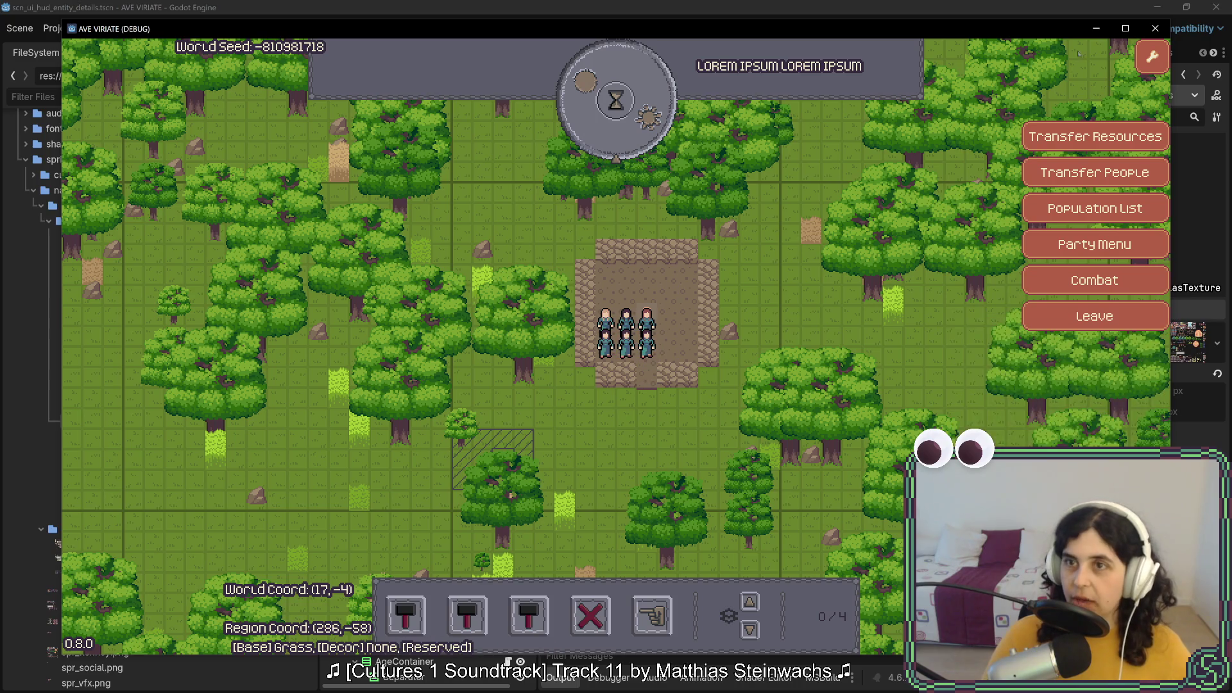
pyautogui.press('F8')
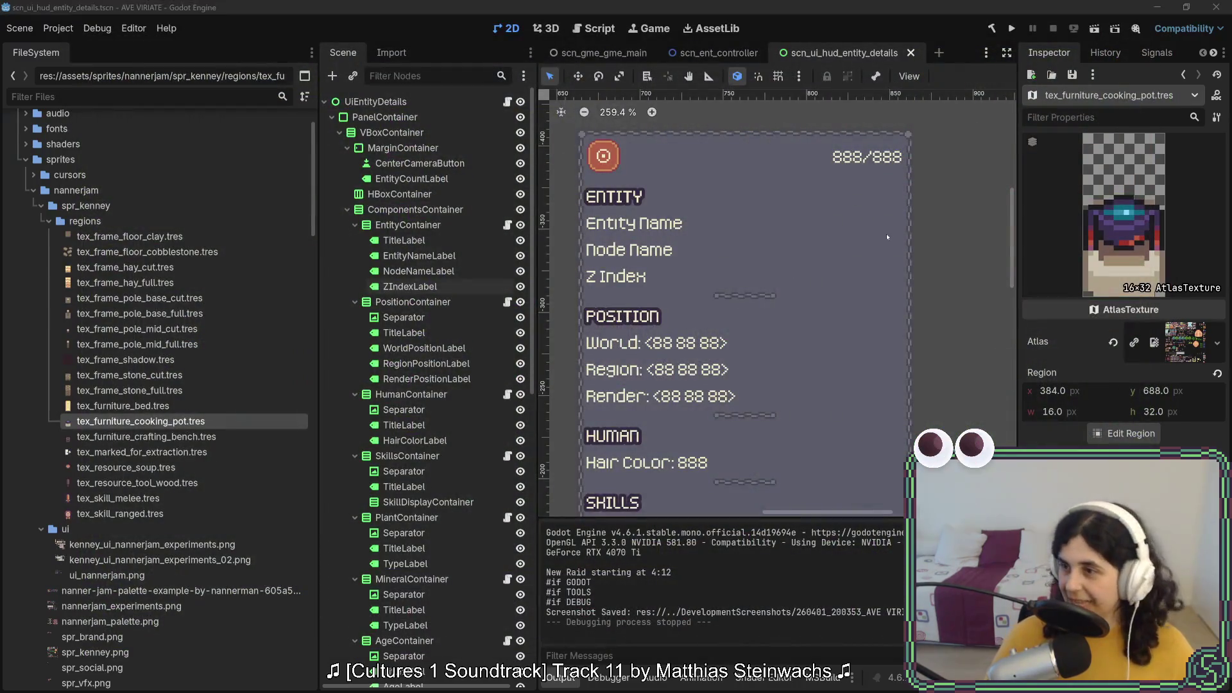
# Comment out the PlaceBlueprint call on lines 320–321 of SettlementArchitectLusitanian.cs
pyautogui.hotkey('alt', 'Tab')
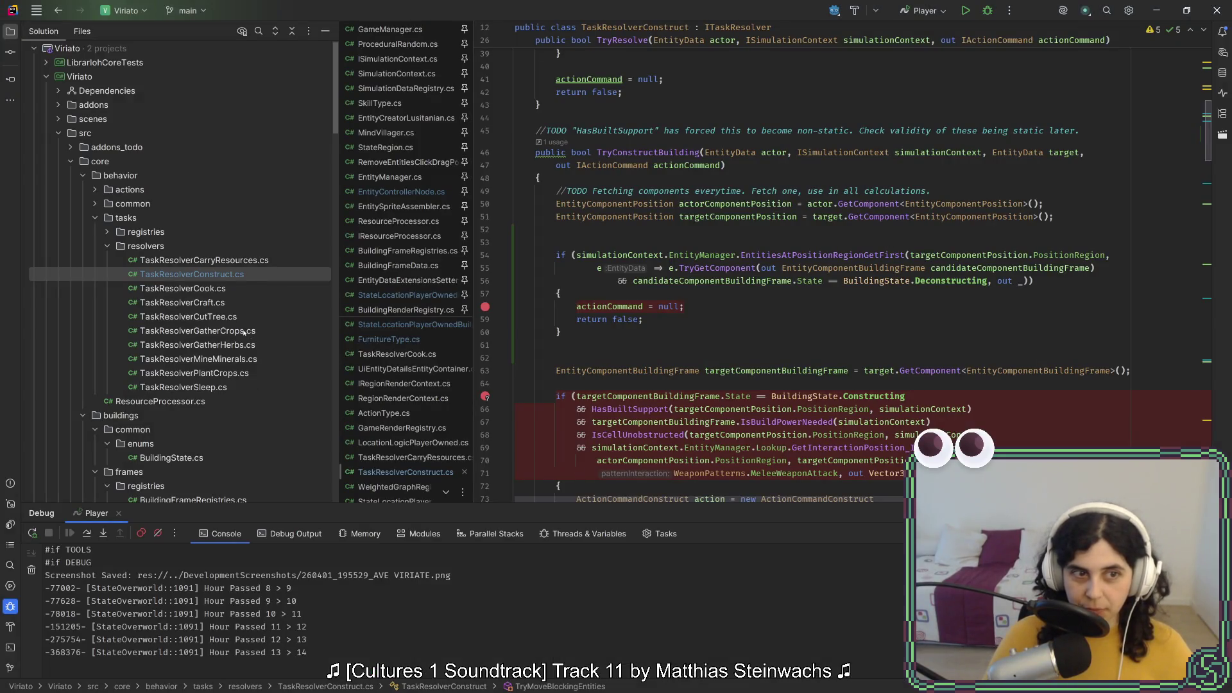
pyautogui.scroll(1, 243, 332)
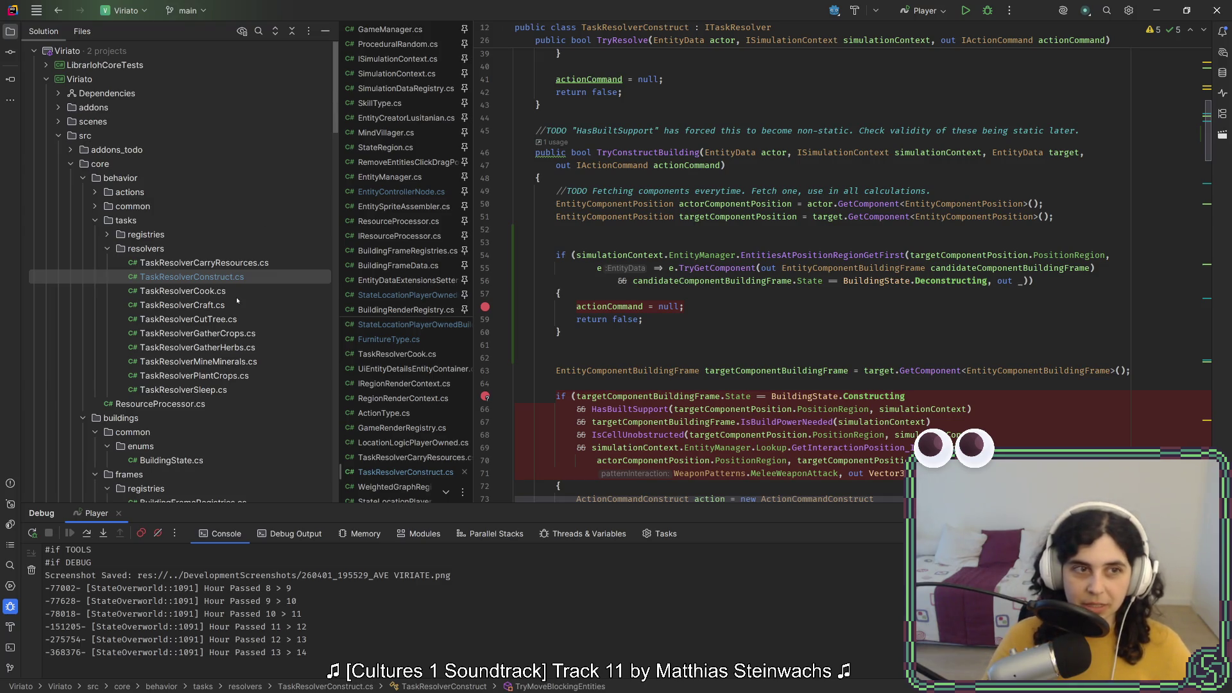
pyautogui.scroll(-10, 237, 300)
pyautogui.doubleClick(192, 147)
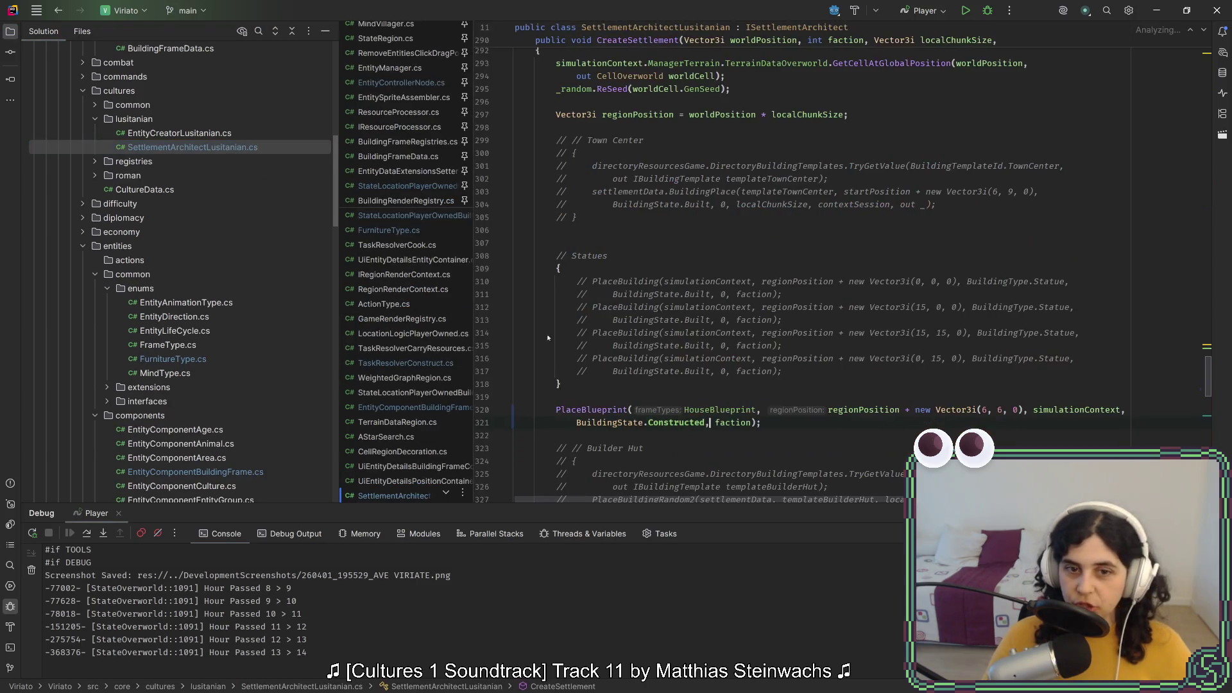
pyautogui.moveTo(556, 410); pyautogui.dragTo(602, 423)
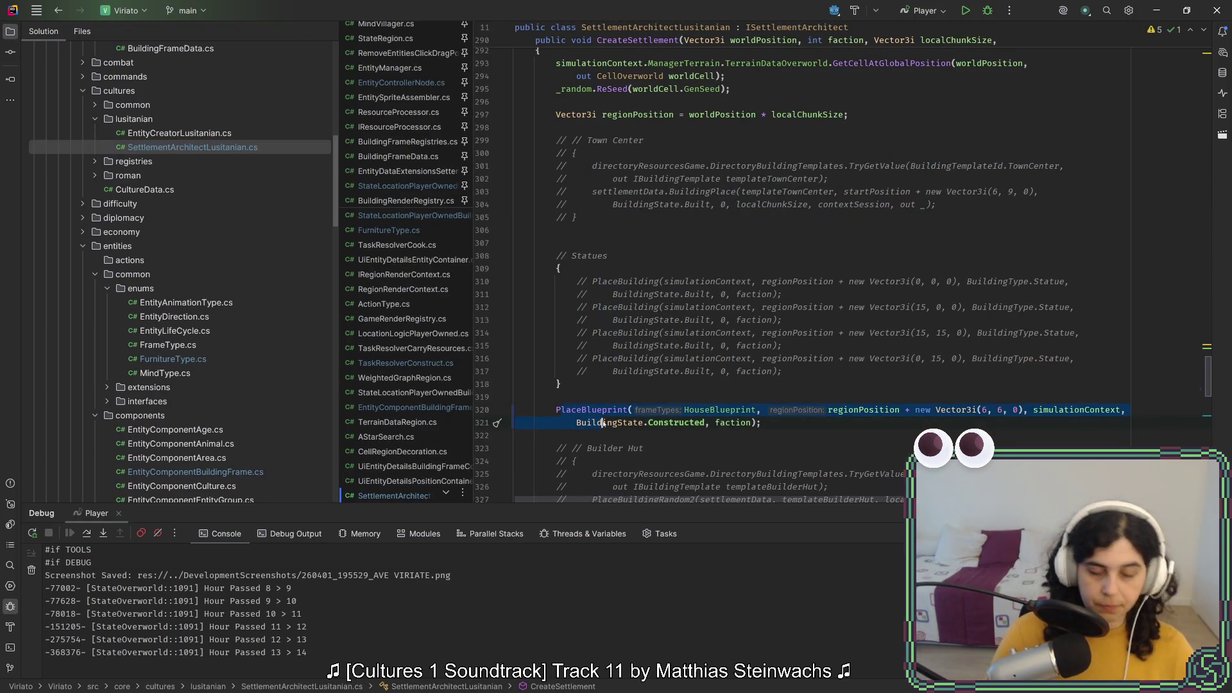
# Rebuild and launch the game from Godot to its main menu
pyautogui.hotkey('alt', 'Tab')
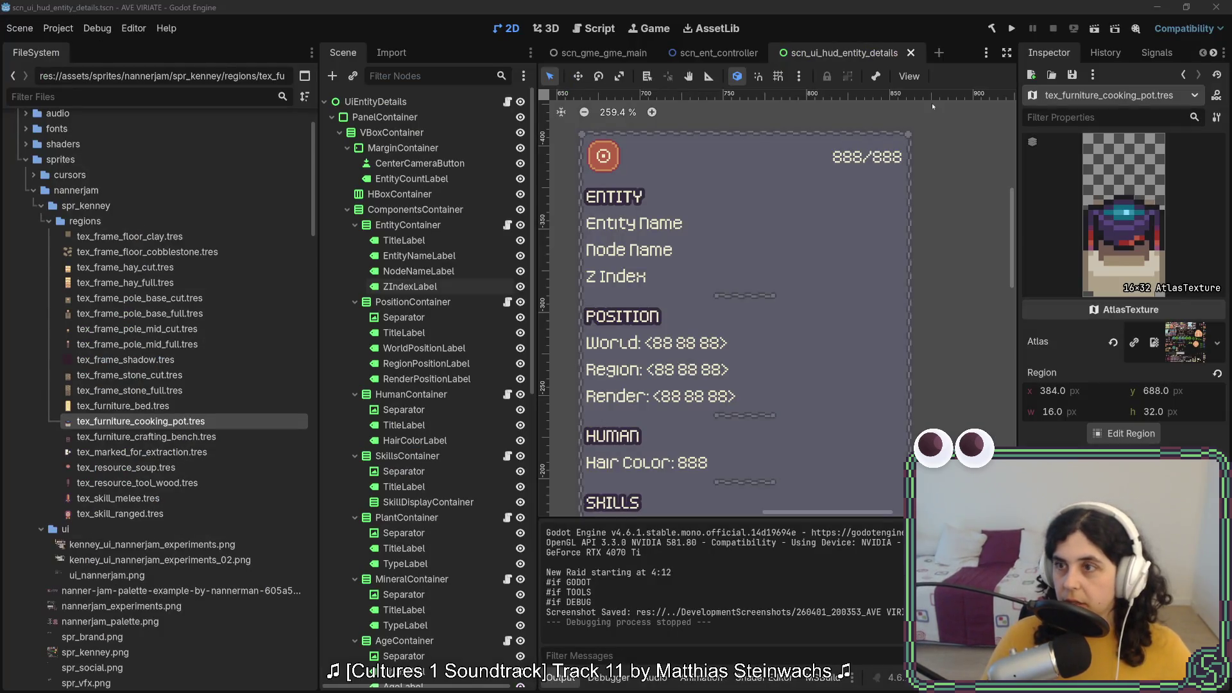
pyautogui.hotkey('alt', 'Tab')
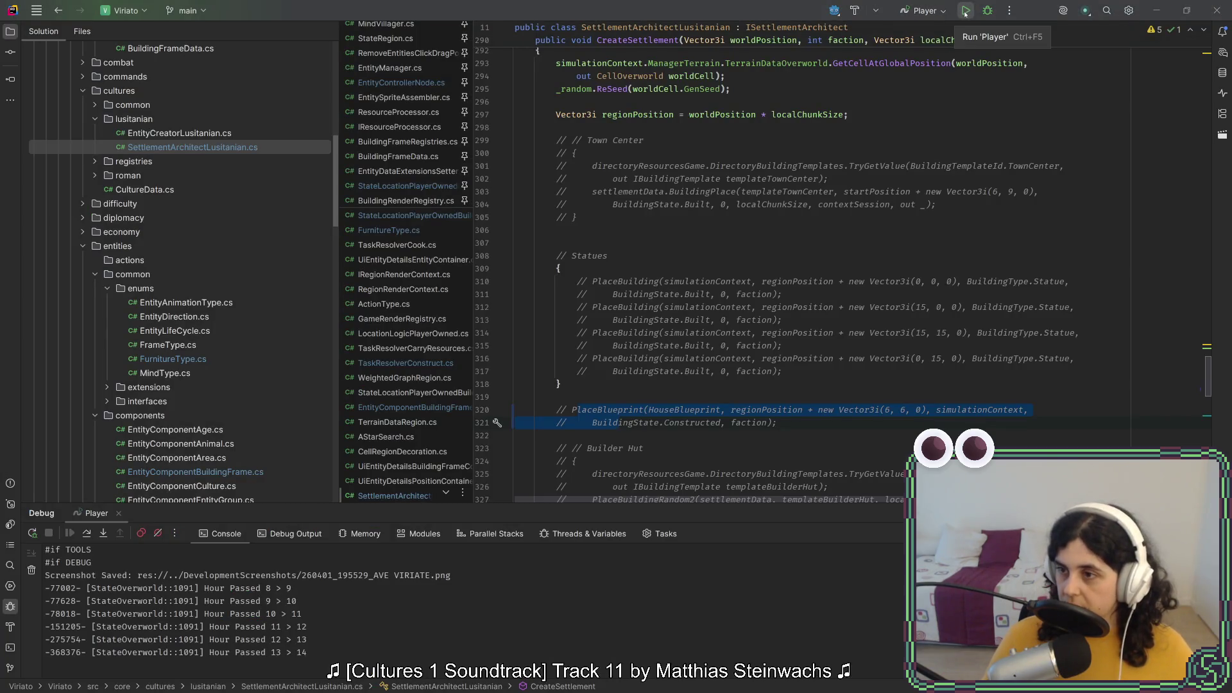
pyautogui.hotkey('alt', 'Tab')
pyautogui.click(1012, 28)
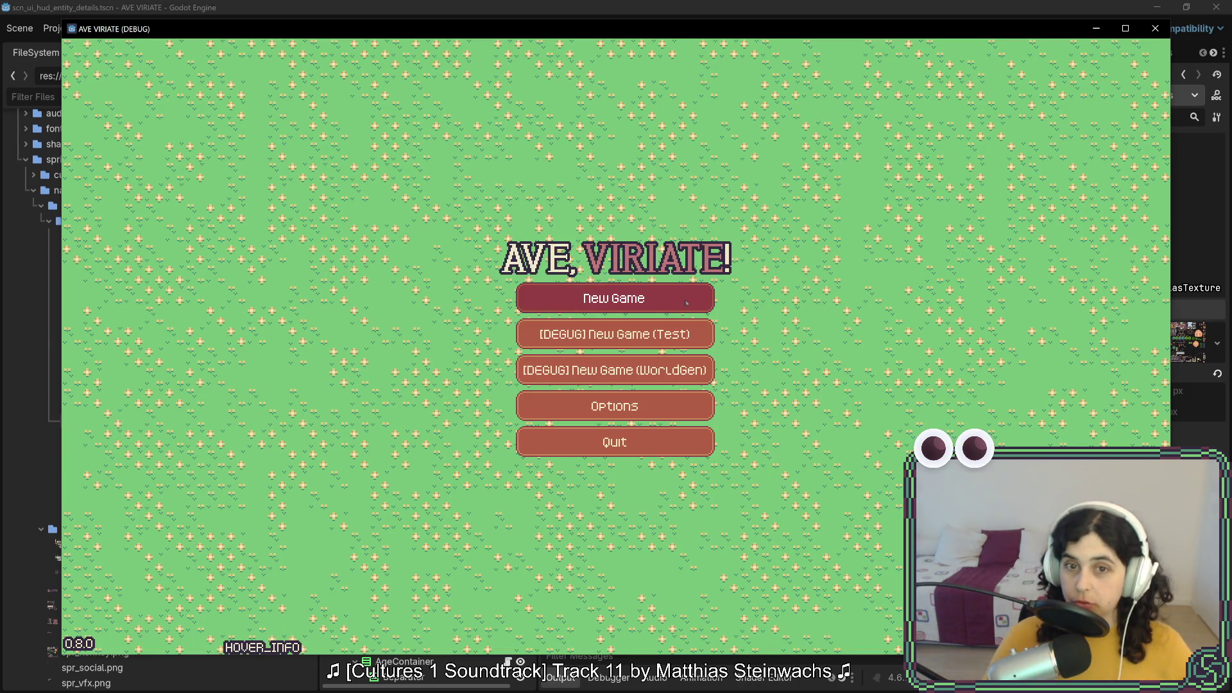
# Start a new game, stop the failed run, and expand the ArgumentOutOfRangeException stack trace
pyautogui.click(630, 298)
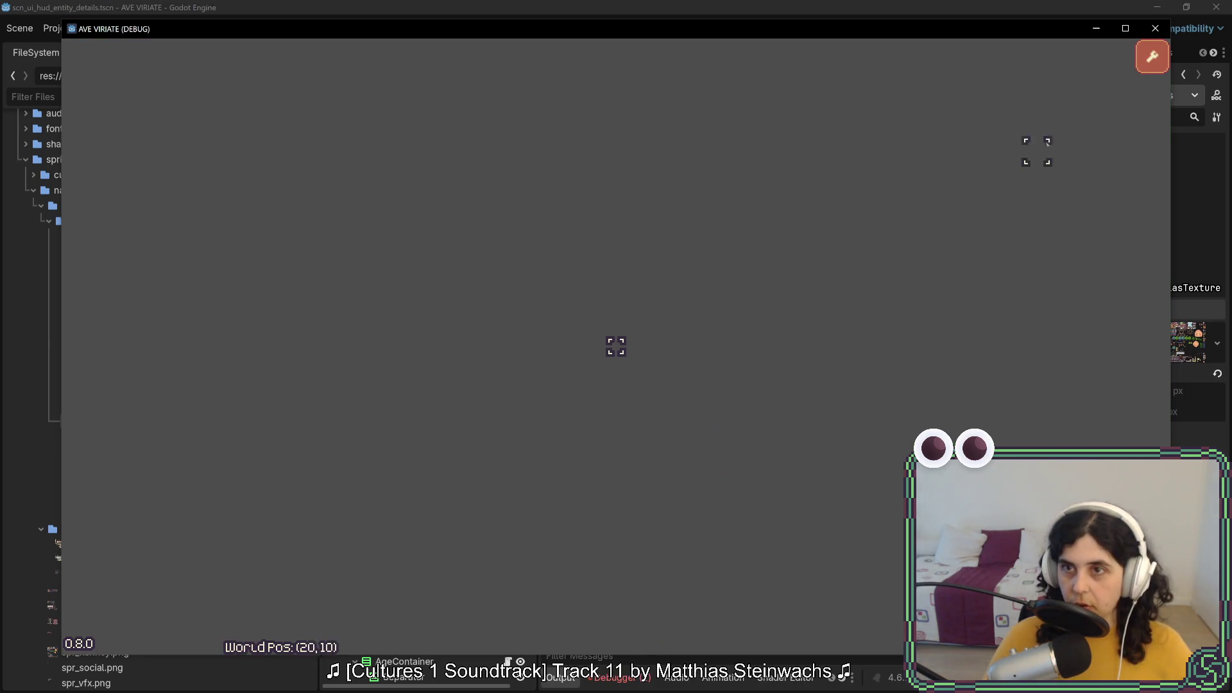
pyautogui.click(1149, 52)
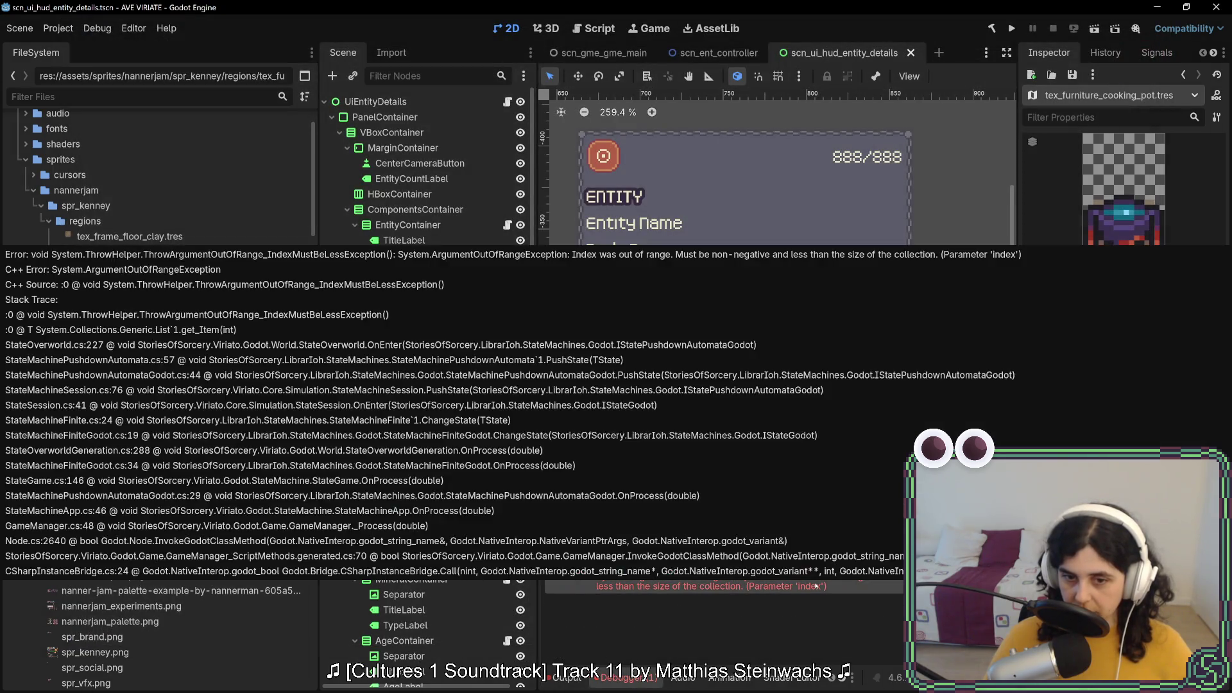
pyautogui.doubleClick(817, 587)
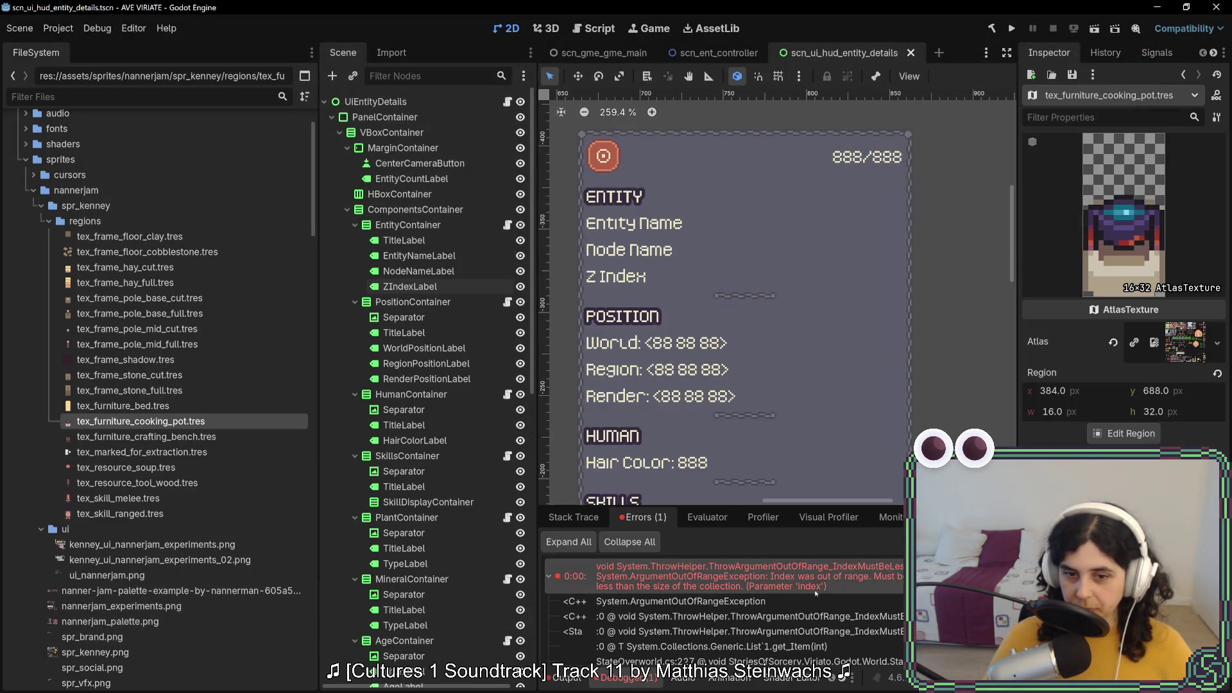
pyautogui.scroll(-2, 819, 597)
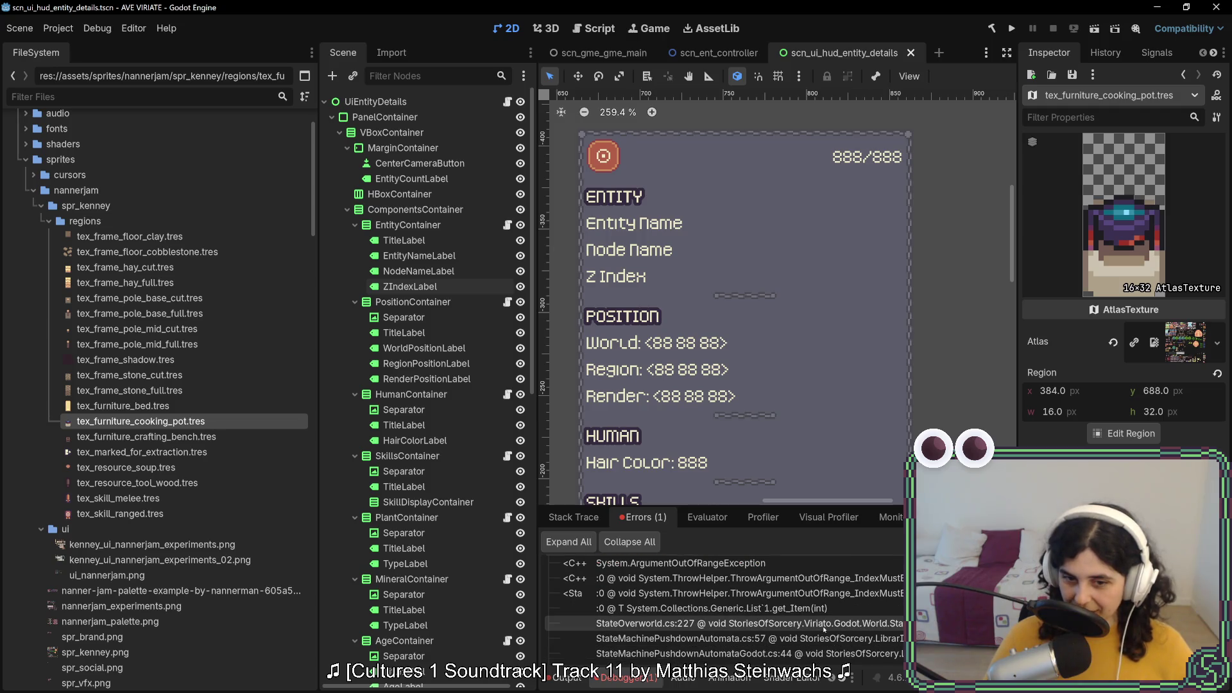
# Open the StateOverworld.cs:227 line from the error's stack trace, then return to the code
pyautogui.doubleClick(824, 626)
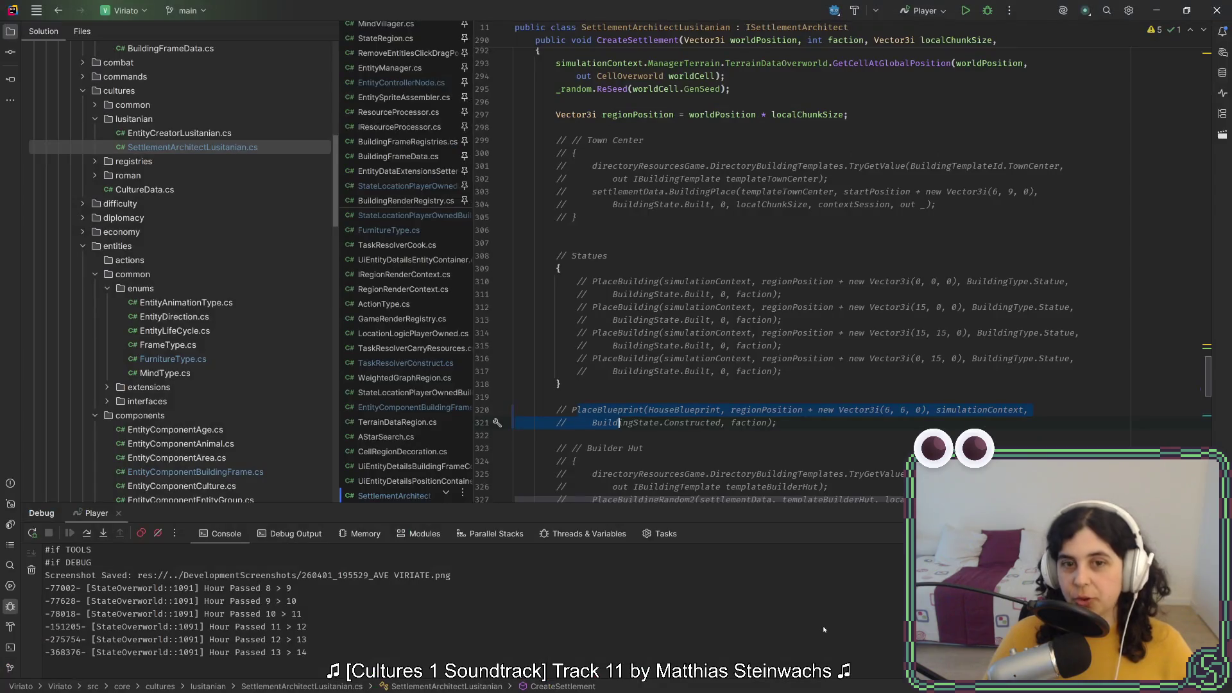
pyautogui.hotkey('alt', 'Tab')
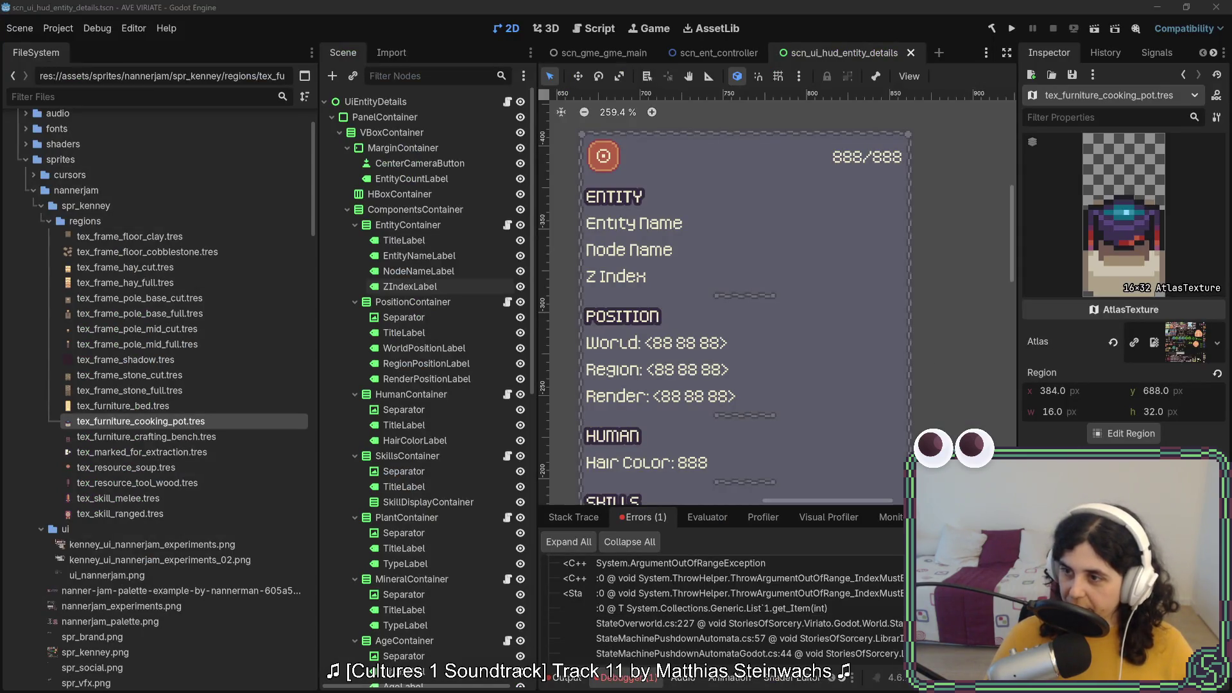
pyautogui.hotkey('alt', 'Tab')
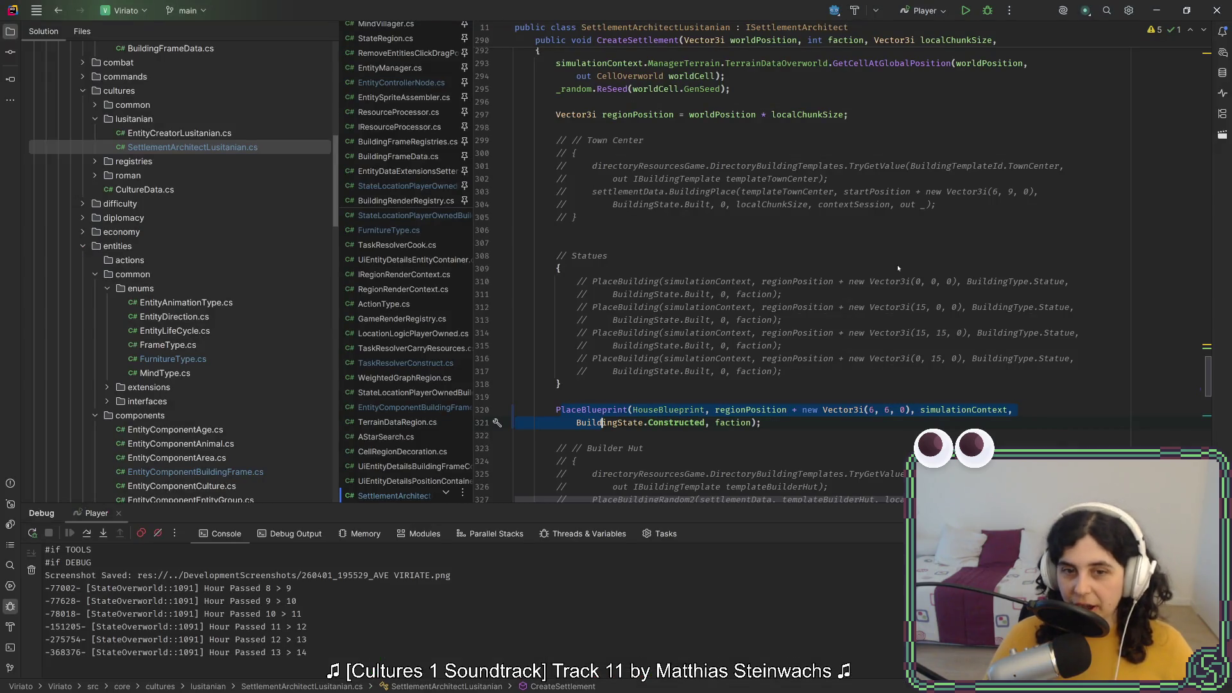
# Change the blueprint position to Vector3i(16, 16, 0) and relaunch the game from Godot
pyautogui.click(982, 411)
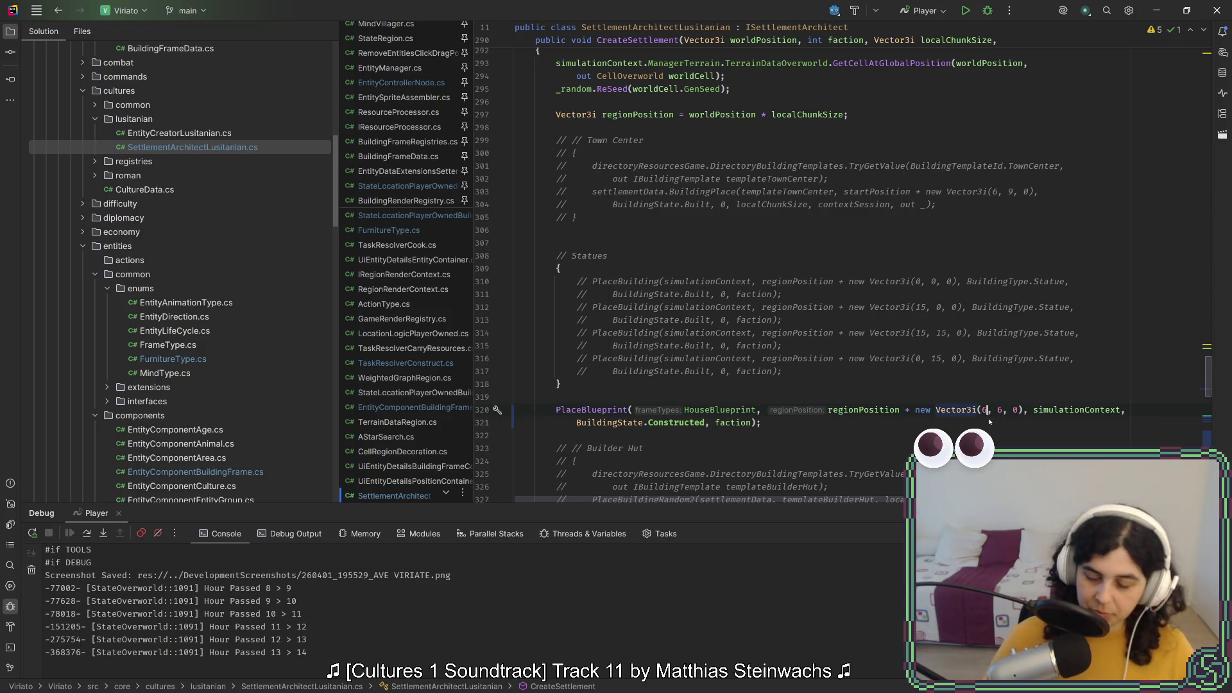
pyautogui.write('0')
pyautogui.click(1008, 411)
pyautogui.write('0')
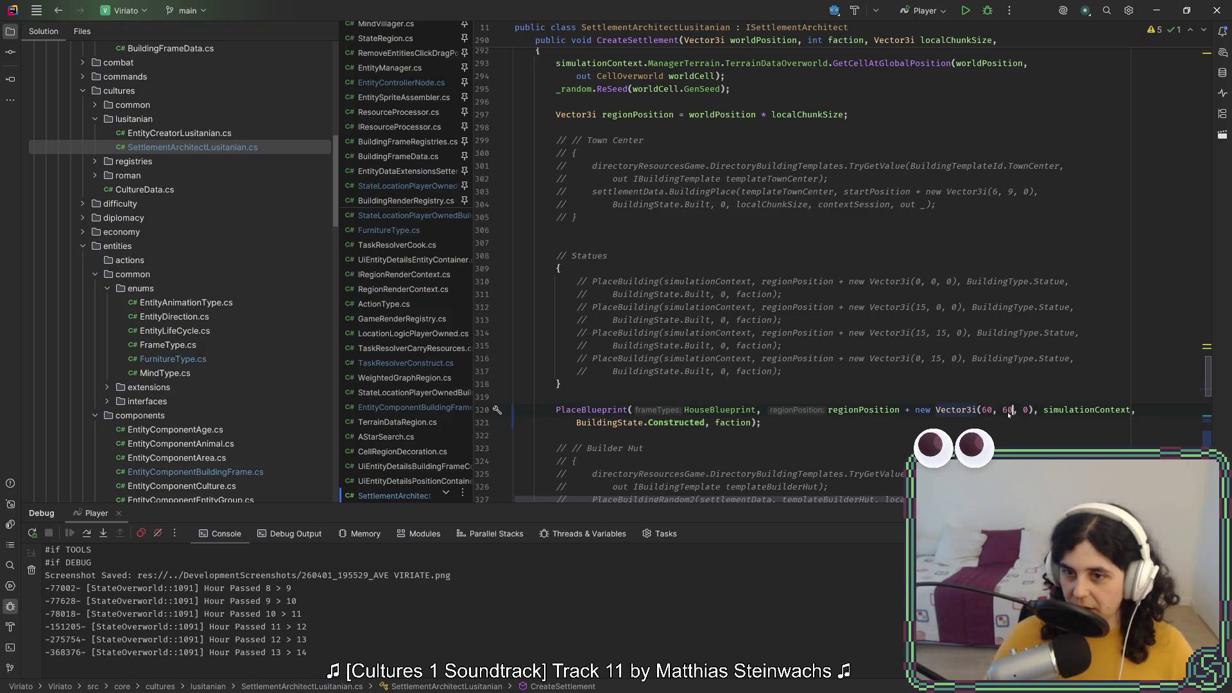
pyautogui.click(988, 411)
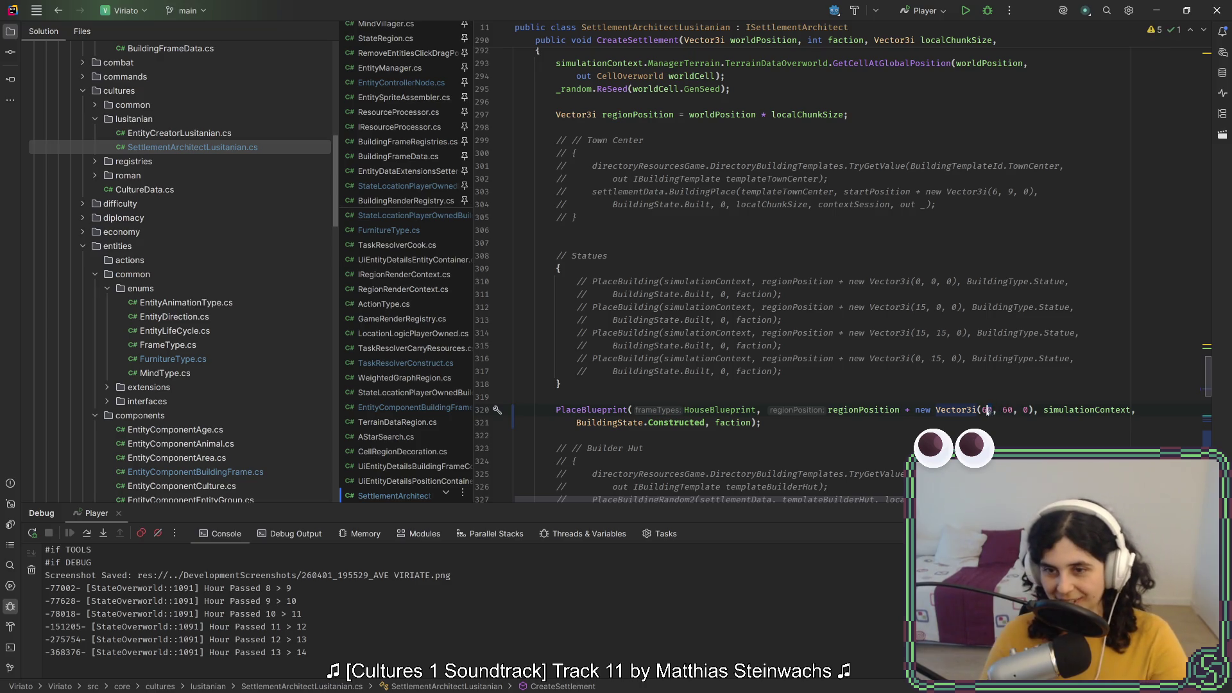
pyautogui.press('Delete')
pyautogui.press('Left')
pyautogui.write('1')
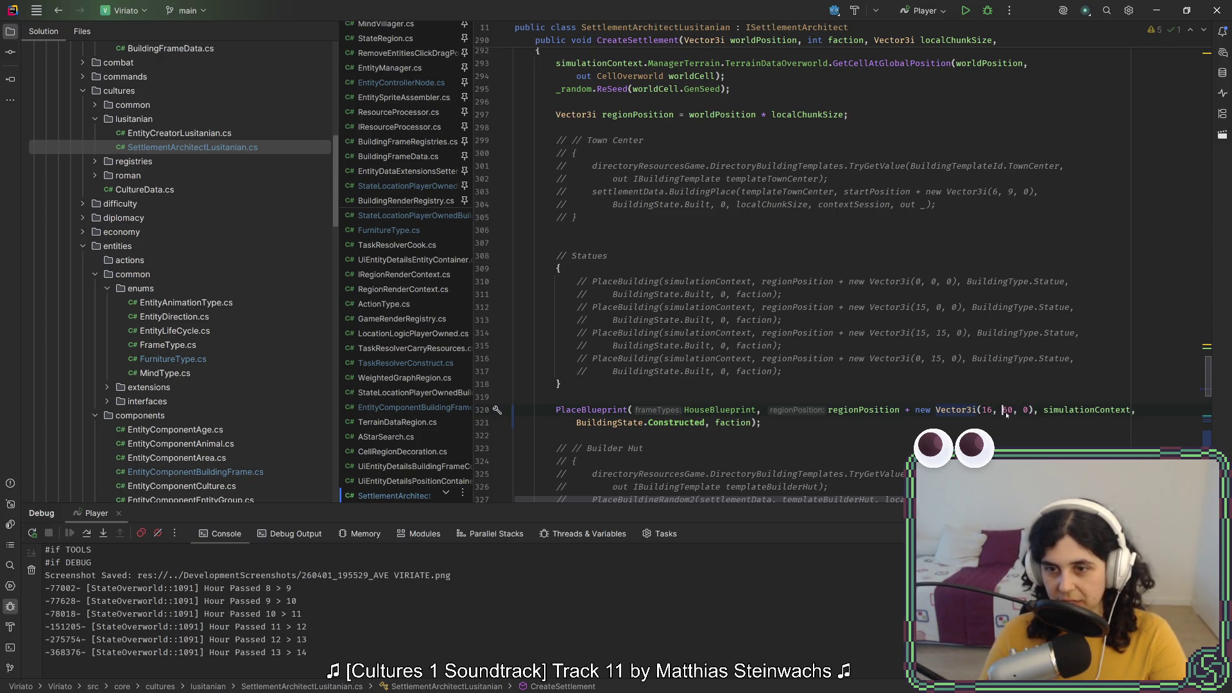
pyautogui.press('Delete')
pyautogui.press('Left')
pyautogui.write('1')
pyautogui.click(1017, 400)
pyautogui.hotkey('alt', 'Tab')
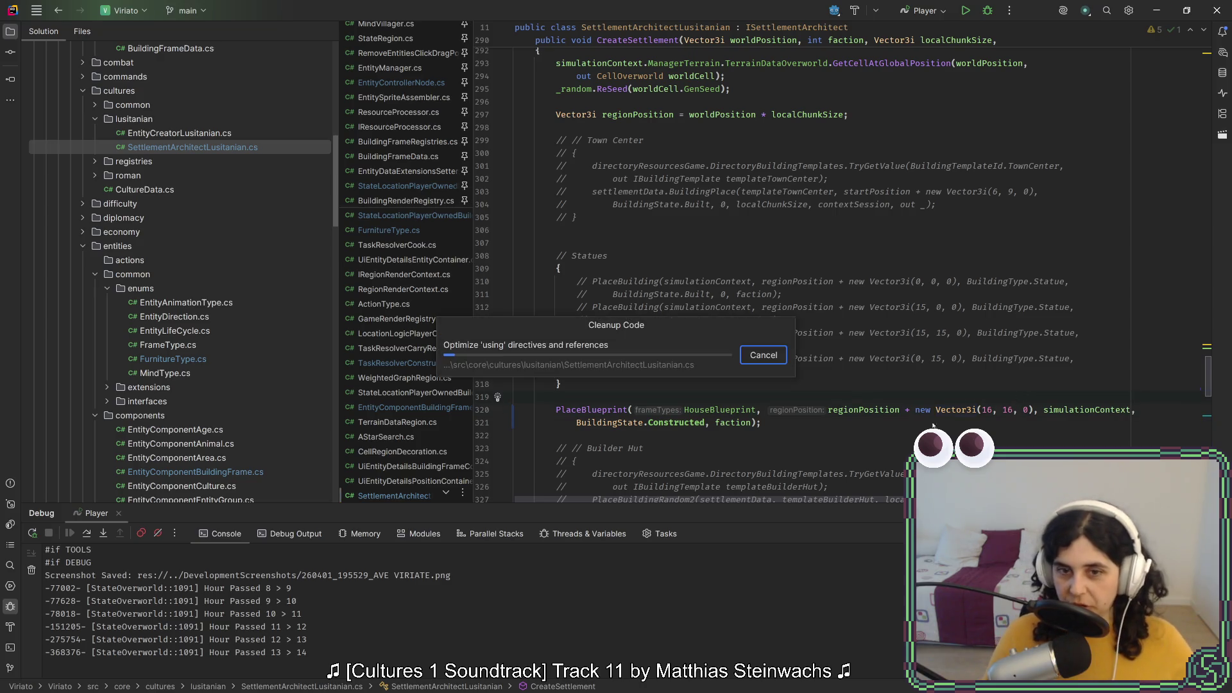
pyautogui.click(1012, 29)
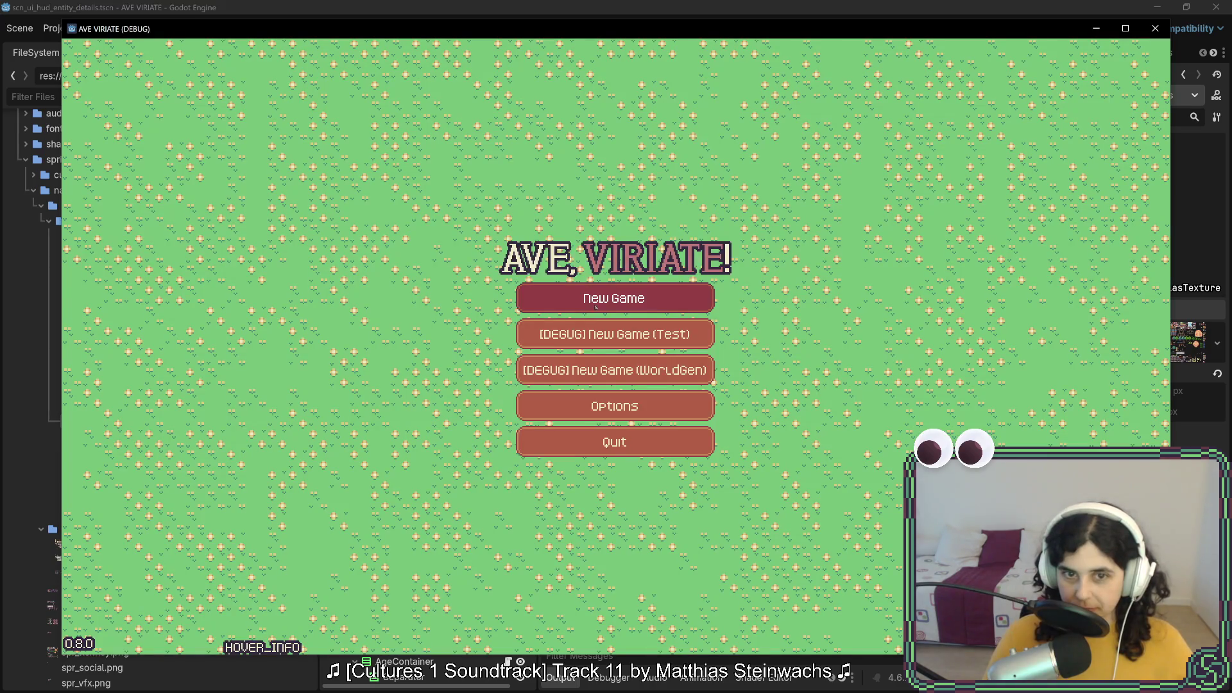
# Start a new game, visit the Player Settlement, and inspect a tile on the house plot
pyautogui.press('Return')
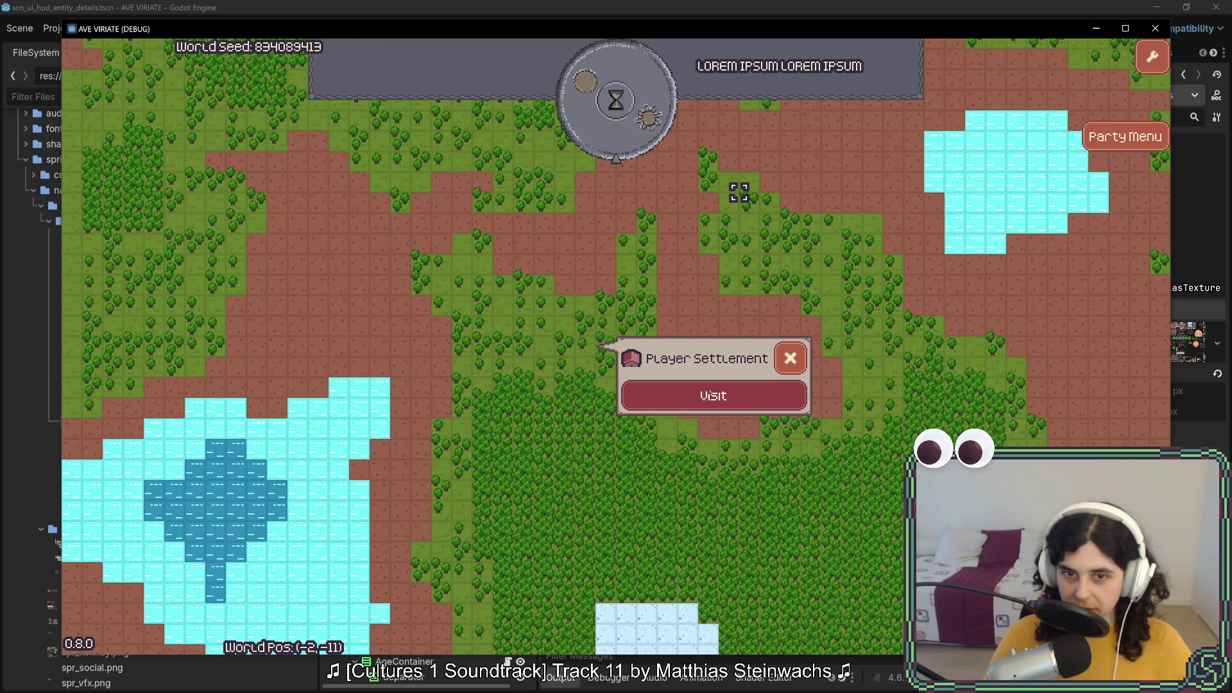
pyautogui.press('Return')
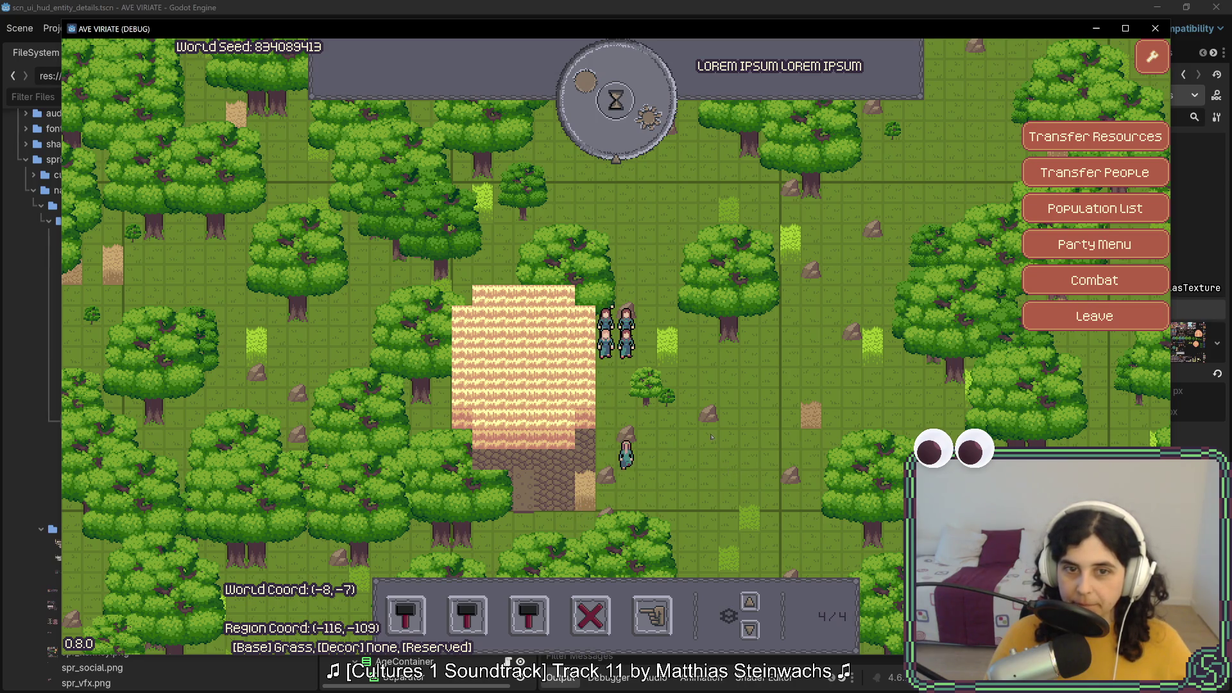
pyautogui.click(709, 411)
# Pan the map to centre the dirt plot and inspect the villagers, showing Character2
pyautogui.press('Escape')
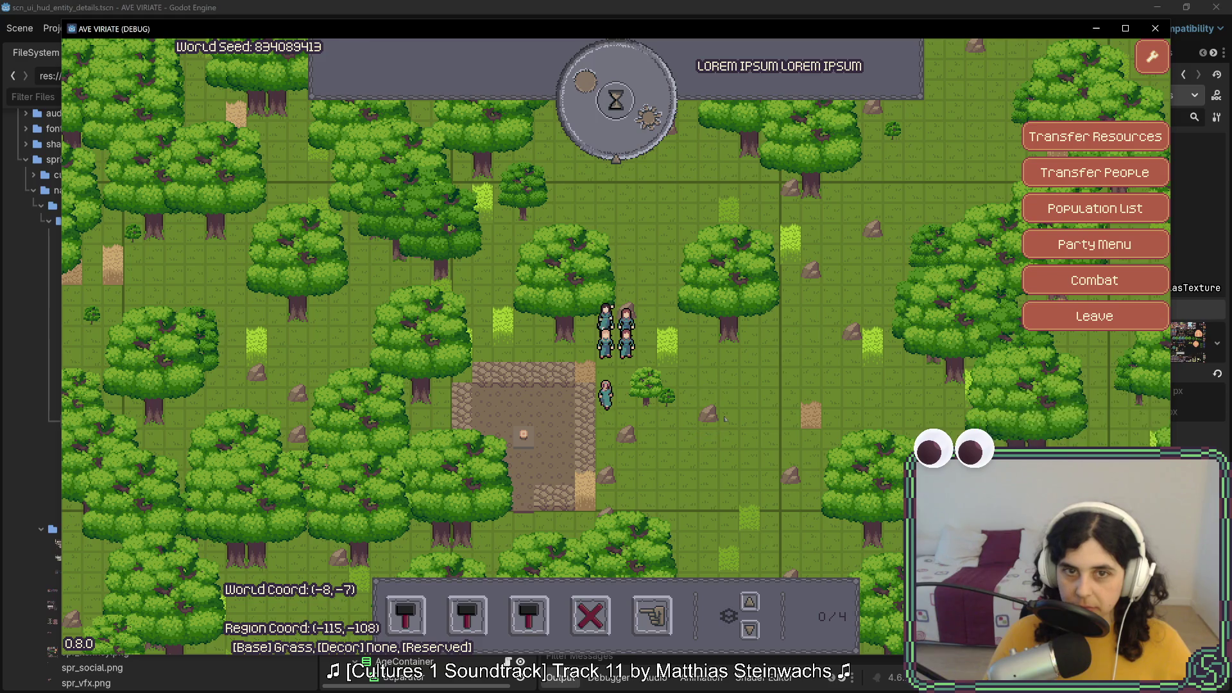
pyautogui.hotkey('w', 'd')
pyautogui.hotkey('s', 'a')
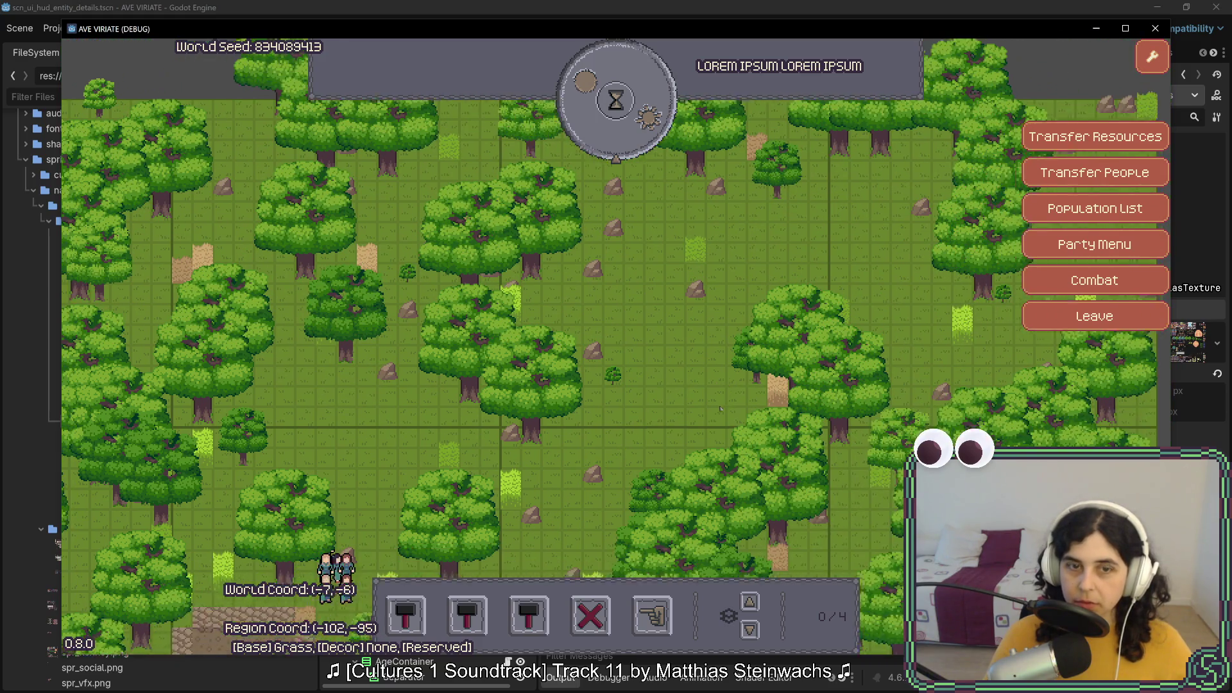
pyautogui.hotkey('s', 'a')
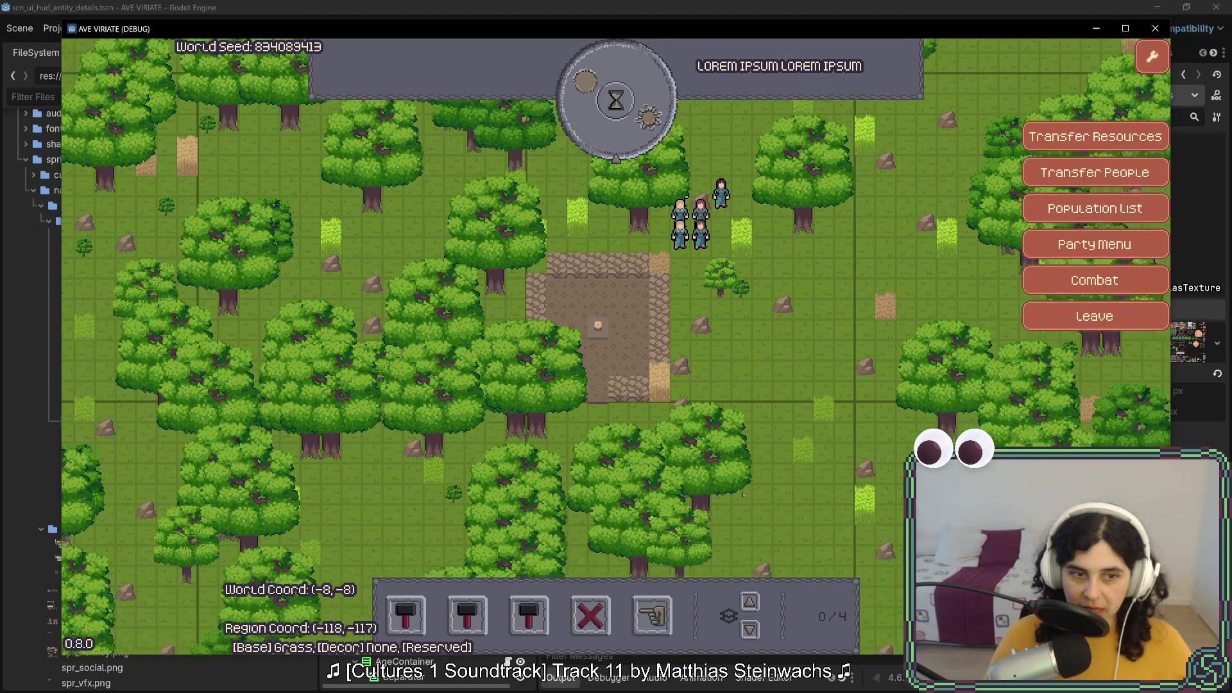
pyautogui.hotkey('w', 'd')
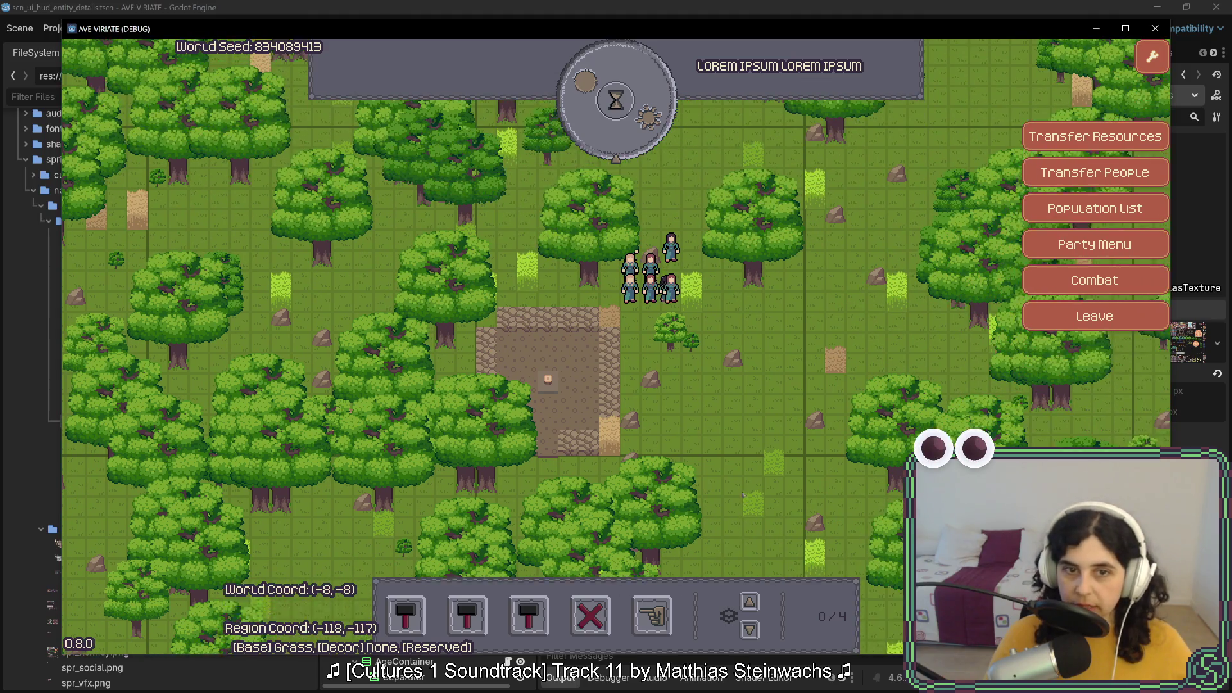
pyautogui.hotkey('w', 'd')
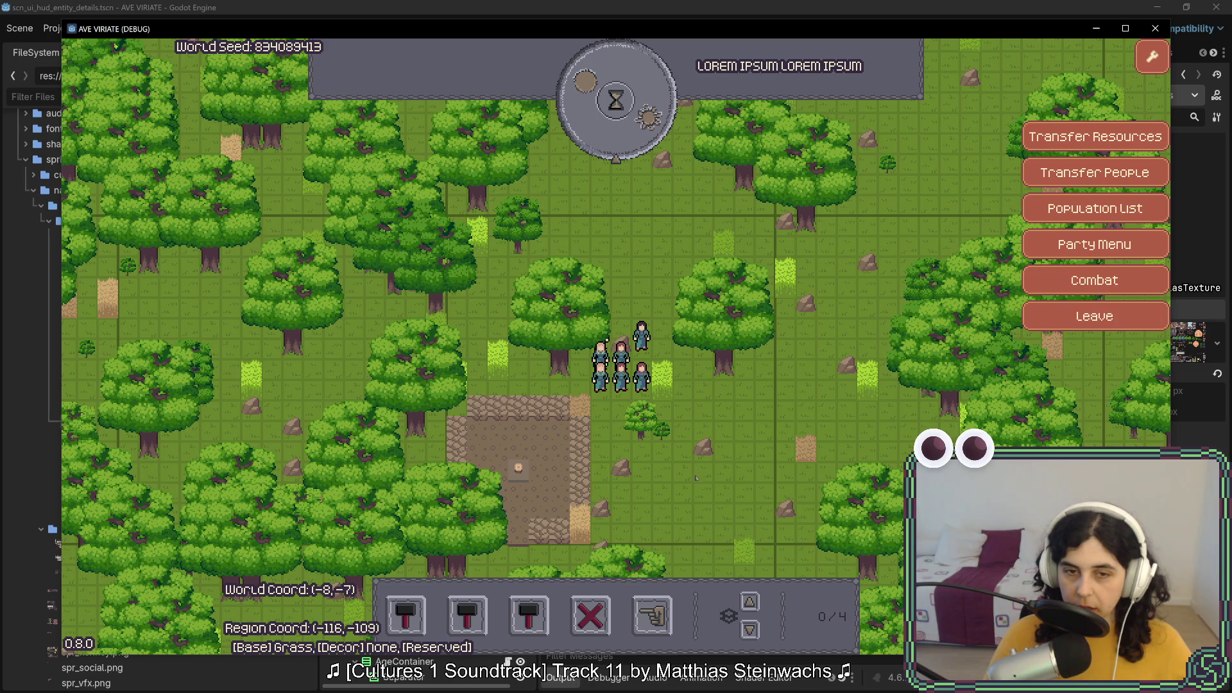
pyautogui.click(669, 409)
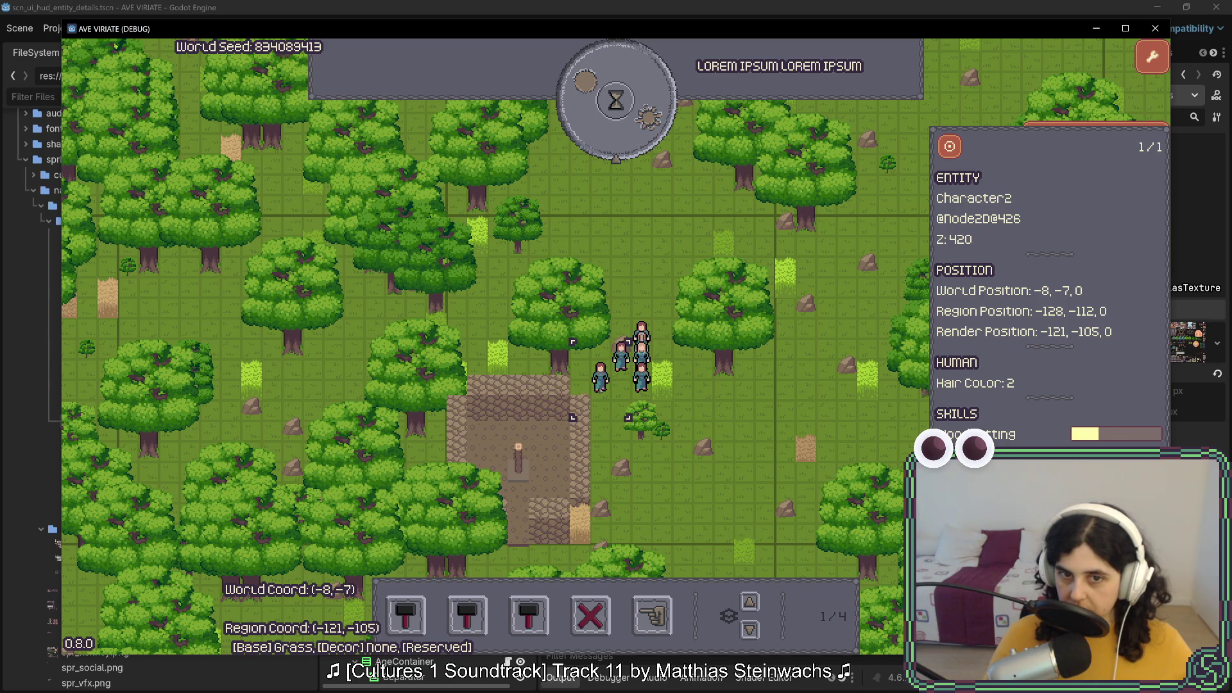
# Box-select different groups of villagers and cycle through their details with Tab
pyautogui.moveTo(586, 323); pyautogui.dragTo(639, 396)
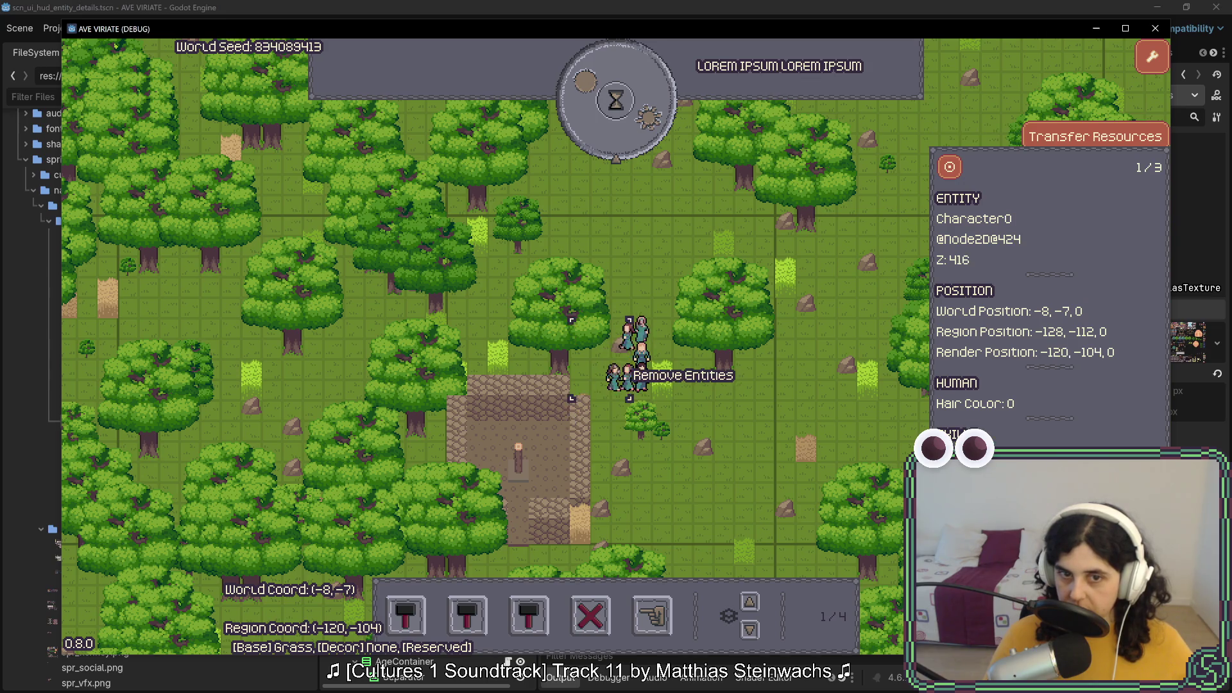
pyautogui.moveTo(575, 344); pyautogui.dragTo(627, 417)
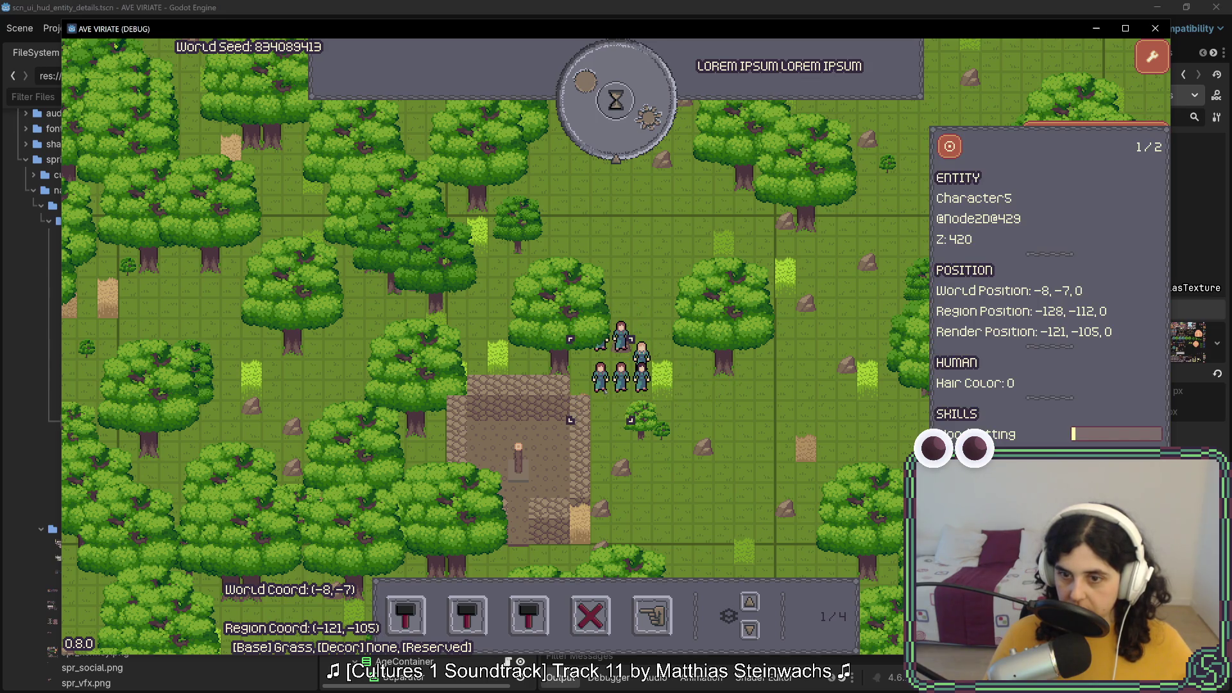
pyautogui.moveTo(593, 344); pyautogui.dragTo(648, 418)
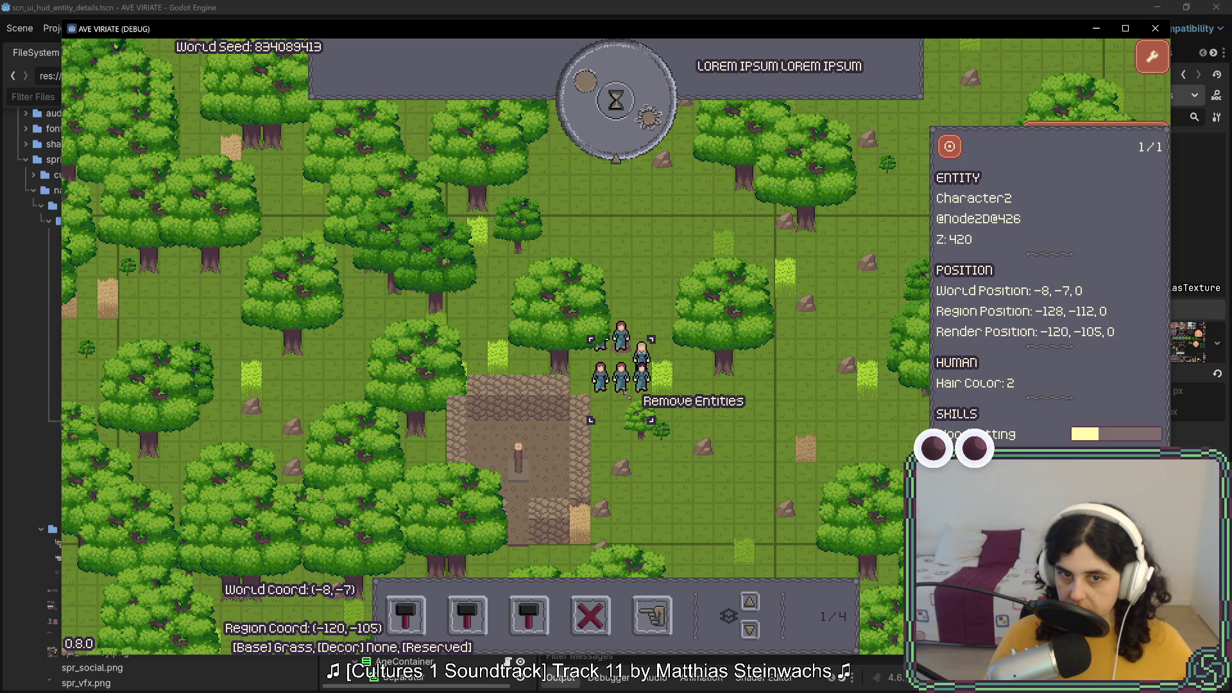
pyautogui.moveTo(595, 329); pyautogui.dragTo(647, 403)
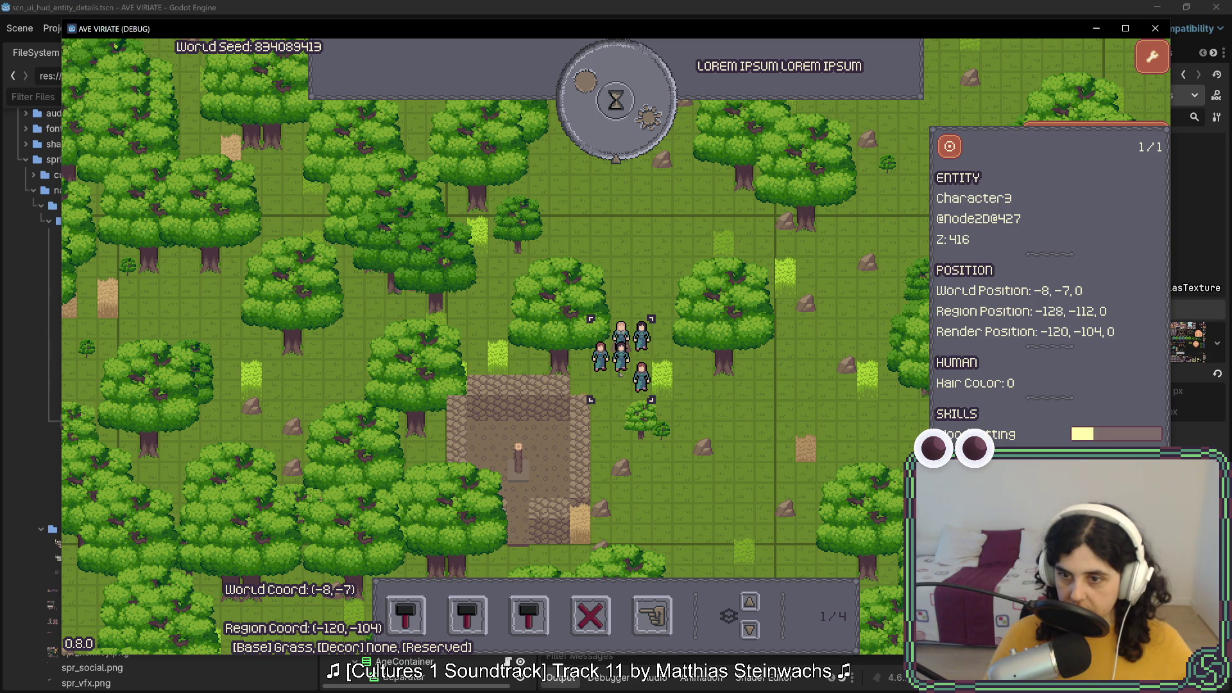
pyautogui.moveTo(615, 342)
pyautogui.mouseDown()
pyautogui.moveTo(668, 416)
pyautogui.moveTo(615, 343)
pyautogui.mouseUp()
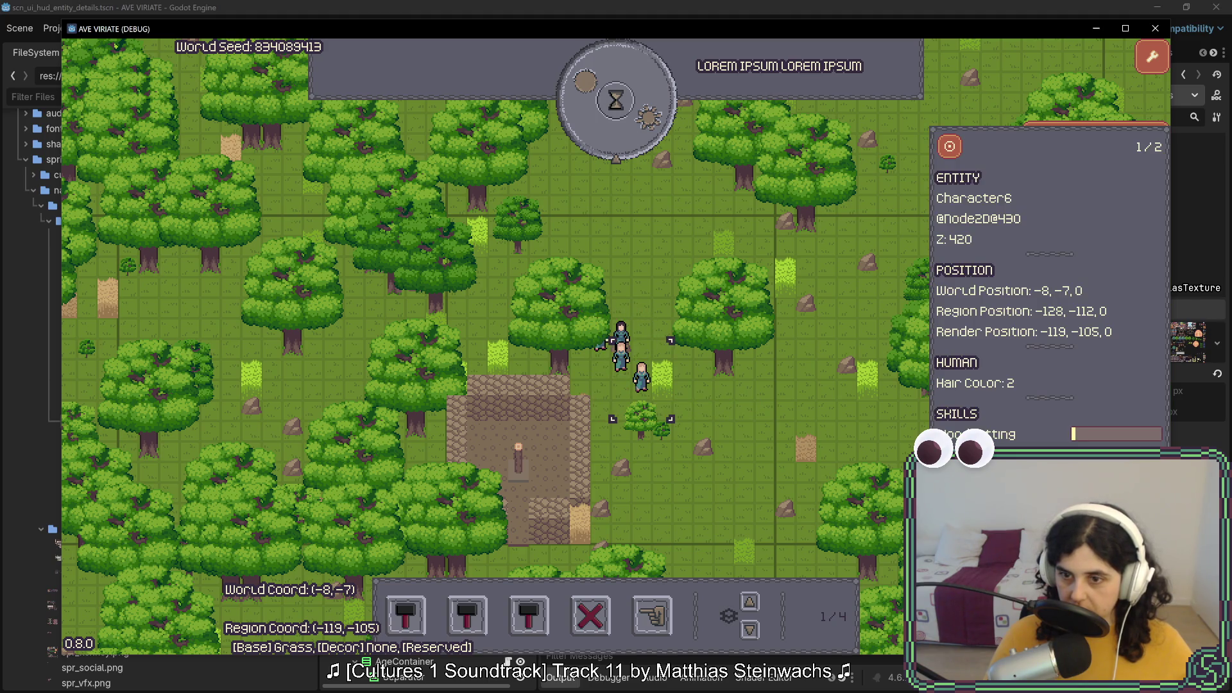
pyautogui.press('Tab')
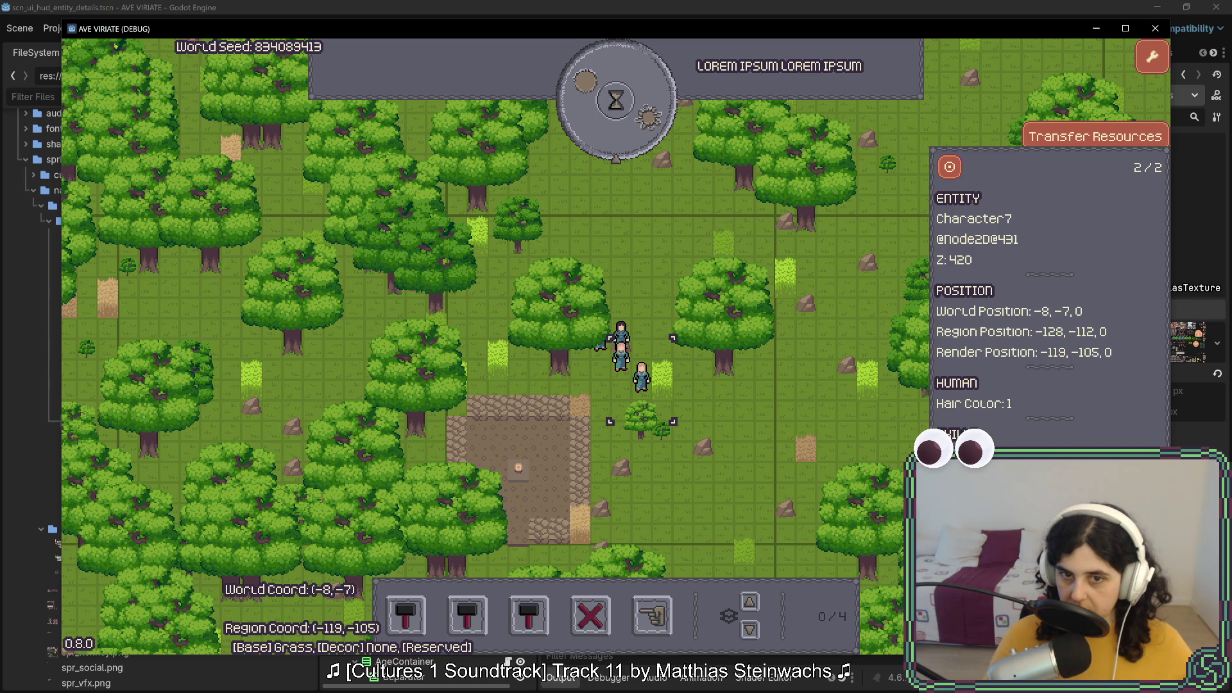
pyautogui.press('Tab')
# Check Characters 3, 5, 6 and 7 individually, then close the entity details
pyautogui.moveTo(645, 395); pyautogui.dragTo(595, 323)
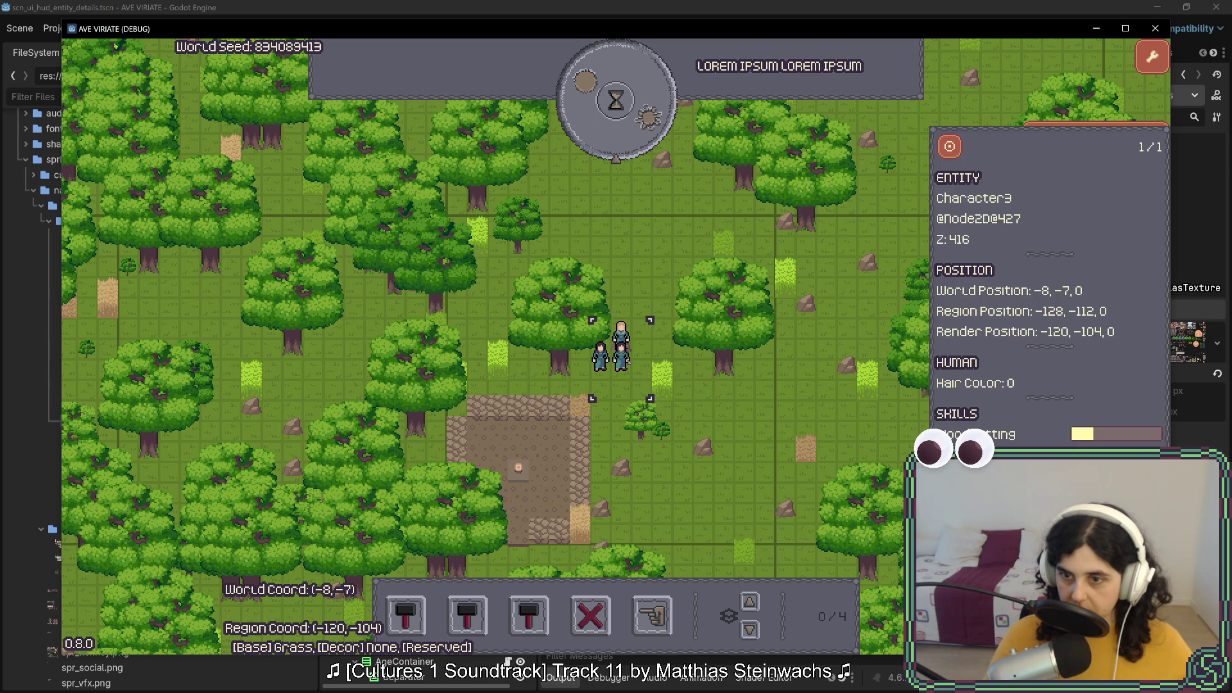
pyautogui.click(621, 331)
pyautogui.moveTo(628, 397); pyautogui.dragTo(573, 322)
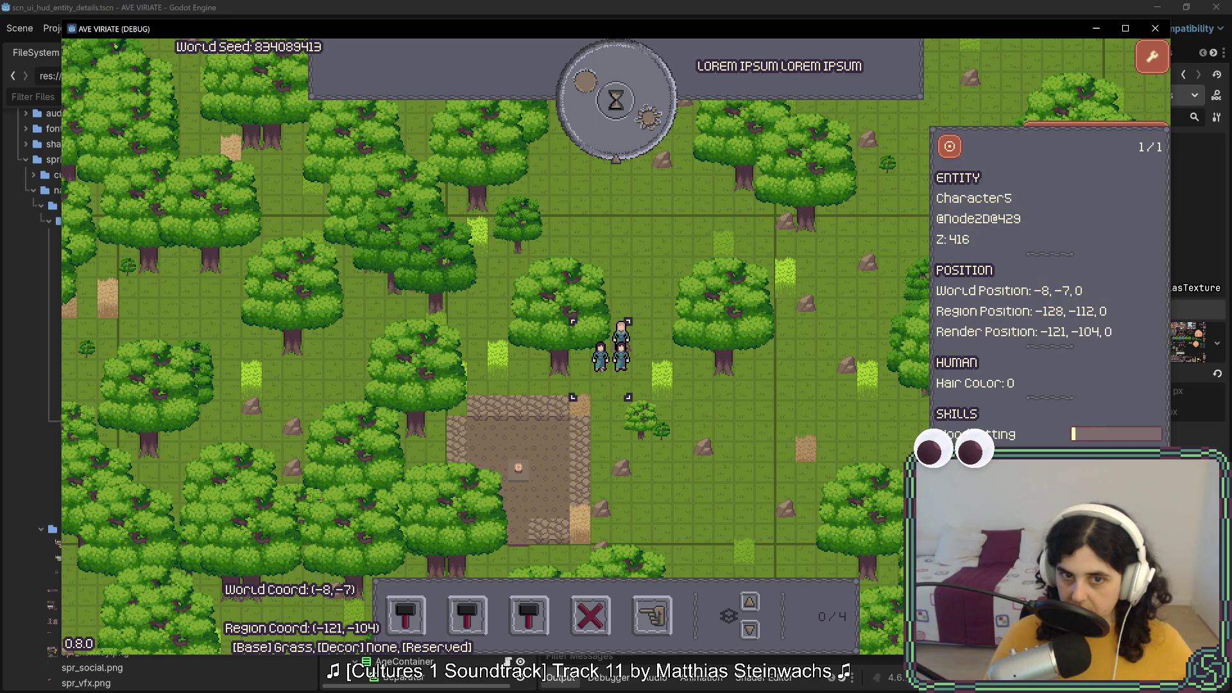
pyautogui.click(621, 331)
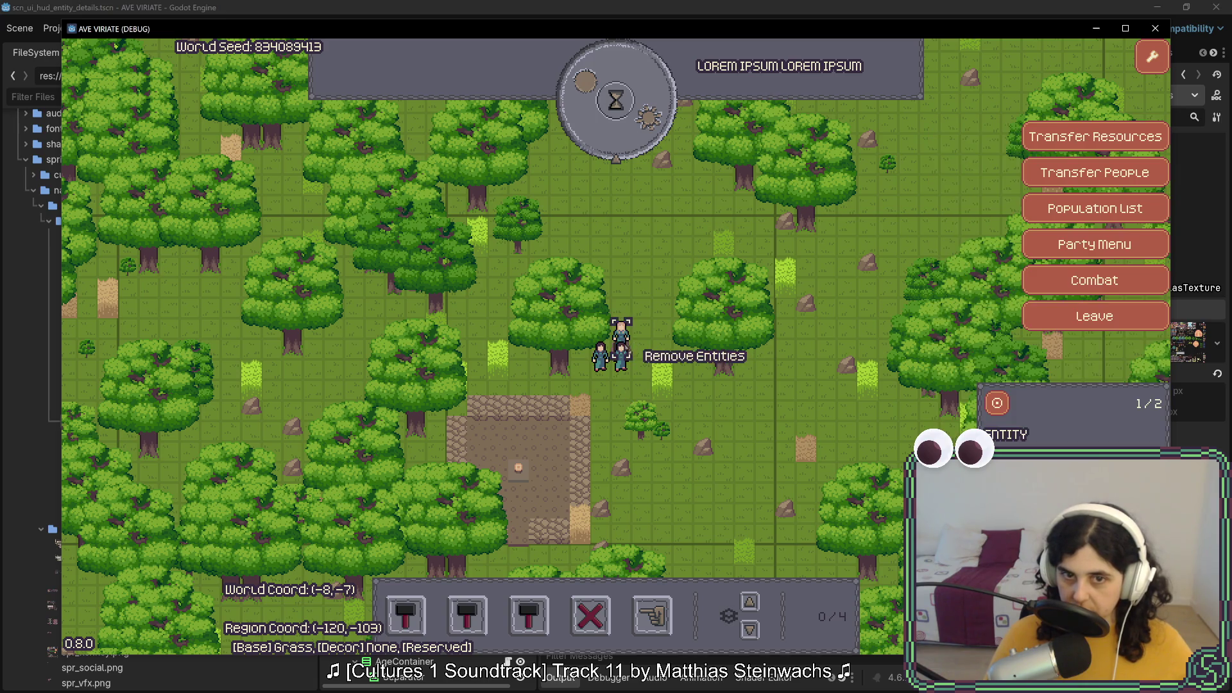
pyautogui.moveTo(649, 397); pyautogui.dragTo(594, 322)
pyautogui.moveTo(628, 397); pyautogui.dragTo(573, 322)
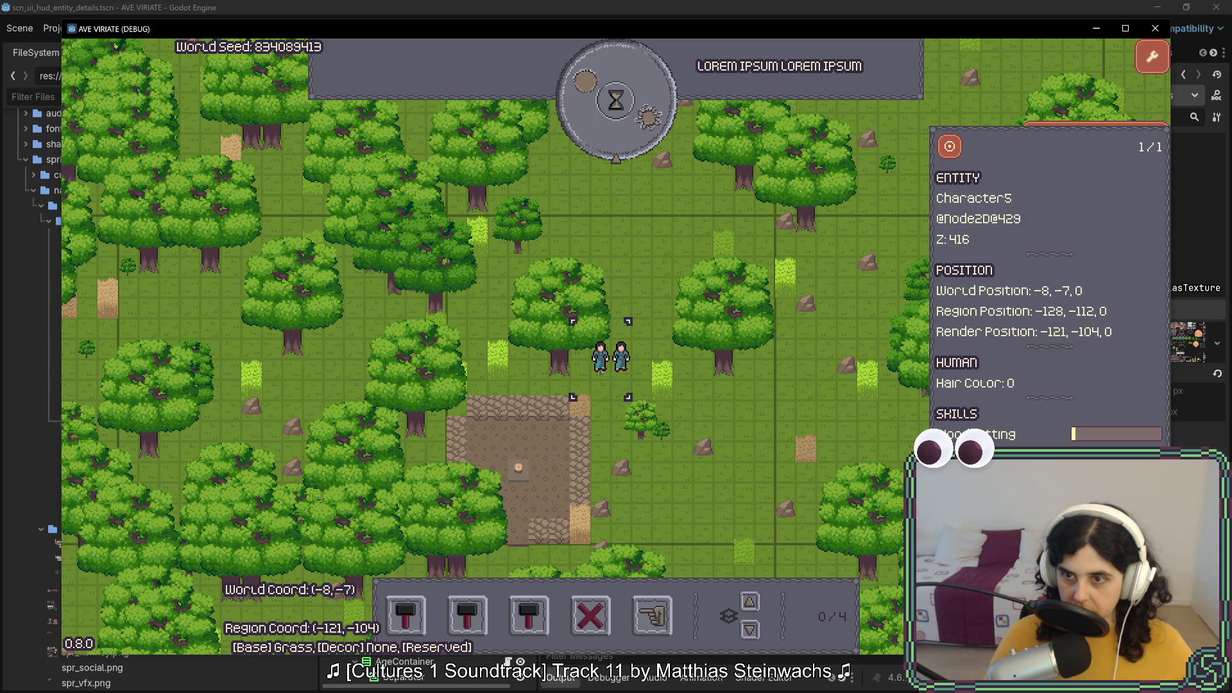
pyautogui.click(603, 367)
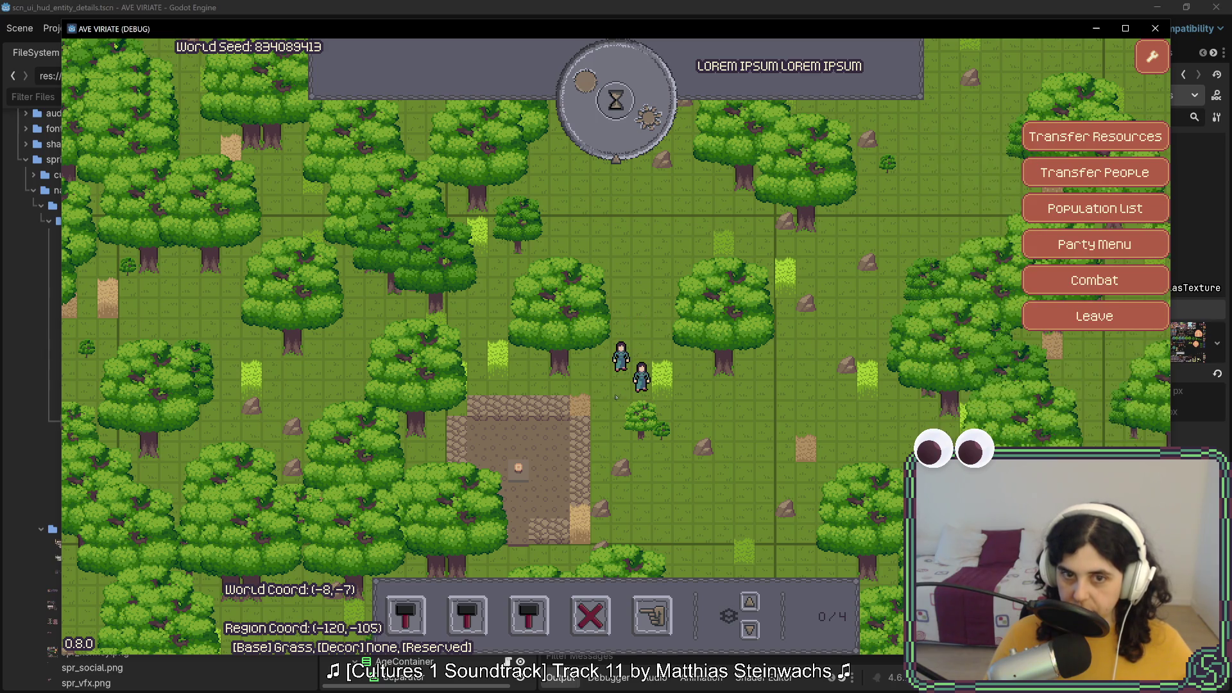
pyautogui.click(642, 359)
pyautogui.click(646, 355)
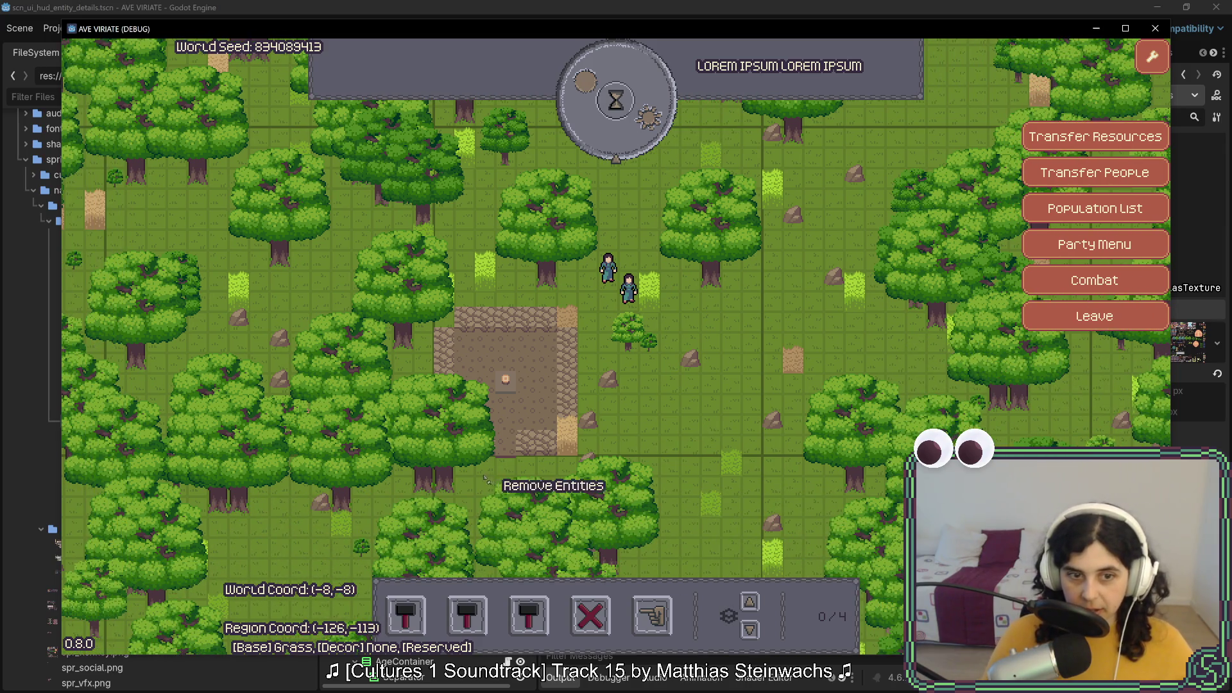
# Mark the trees around the house plot for removal, five individually after a box selection
pyautogui.moveTo(376, 377); pyautogui.dragTo(472, 493)
pyautogui.press('s')
pyautogui.press('a')
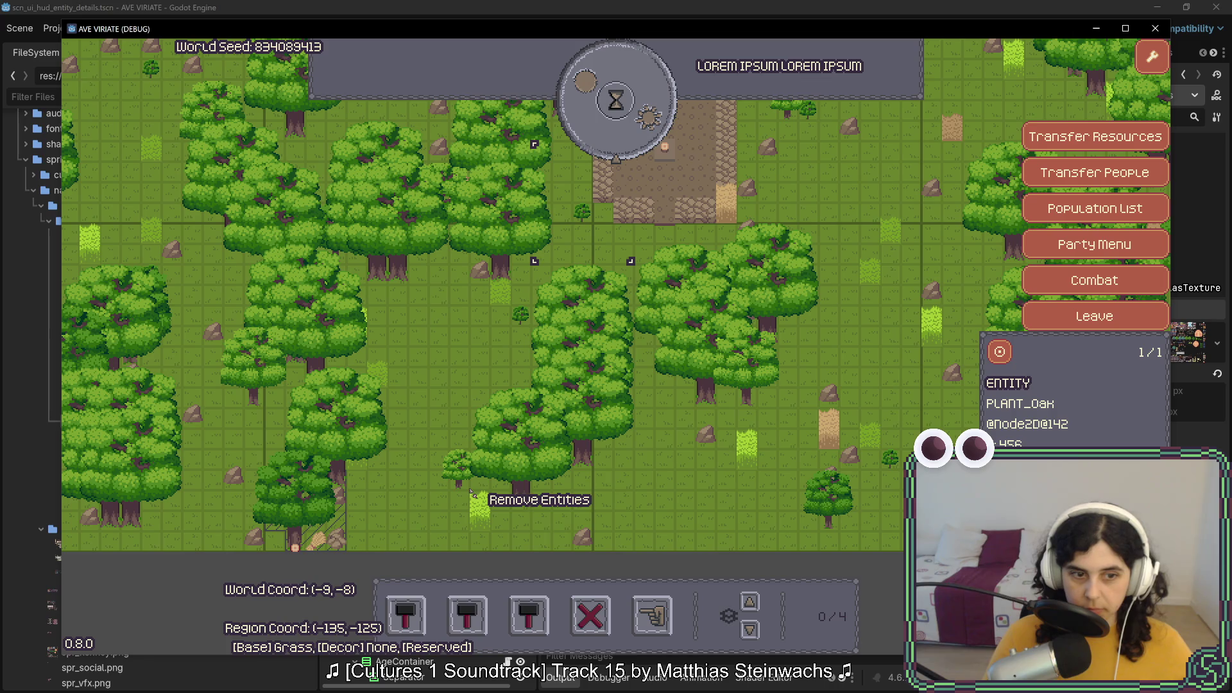
pyautogui.click(582, 449)
pyautogui.click(520, 443)
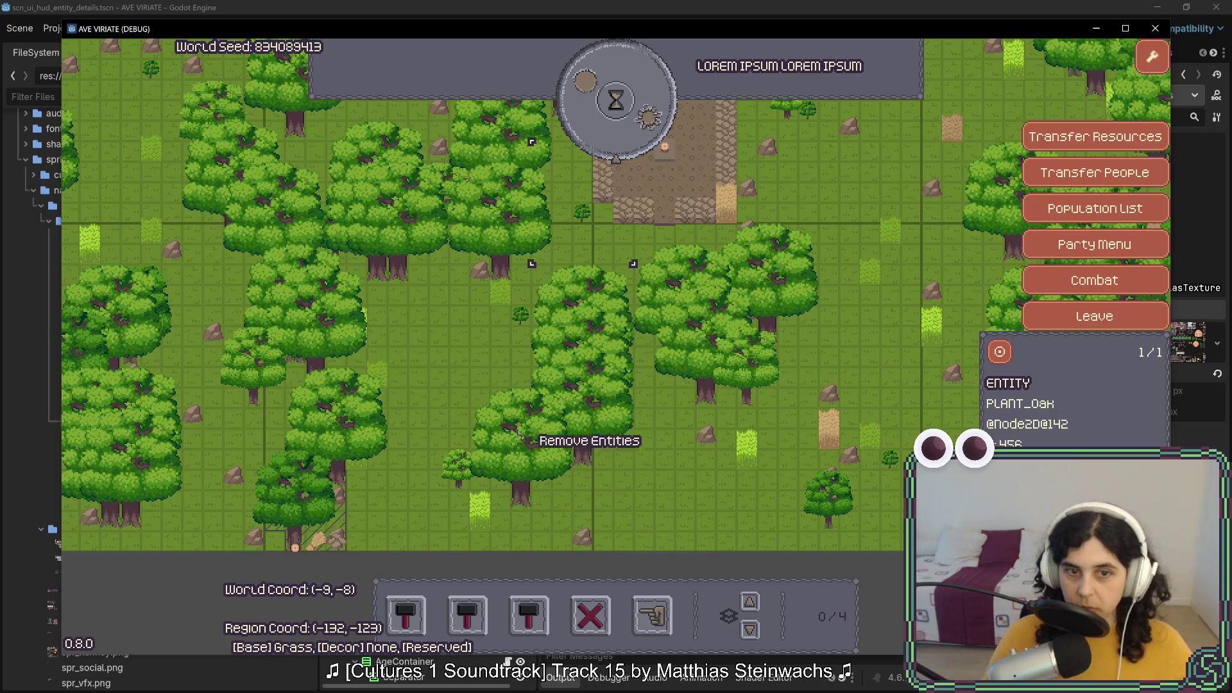
pyautogui.click(458, 462)
pyautogui.click(480, 510)
pyautogui.click(581, 541)
# Place the first building type as a long strip across the open grass
pyautogui.press('s')
pyautogui.press('a')
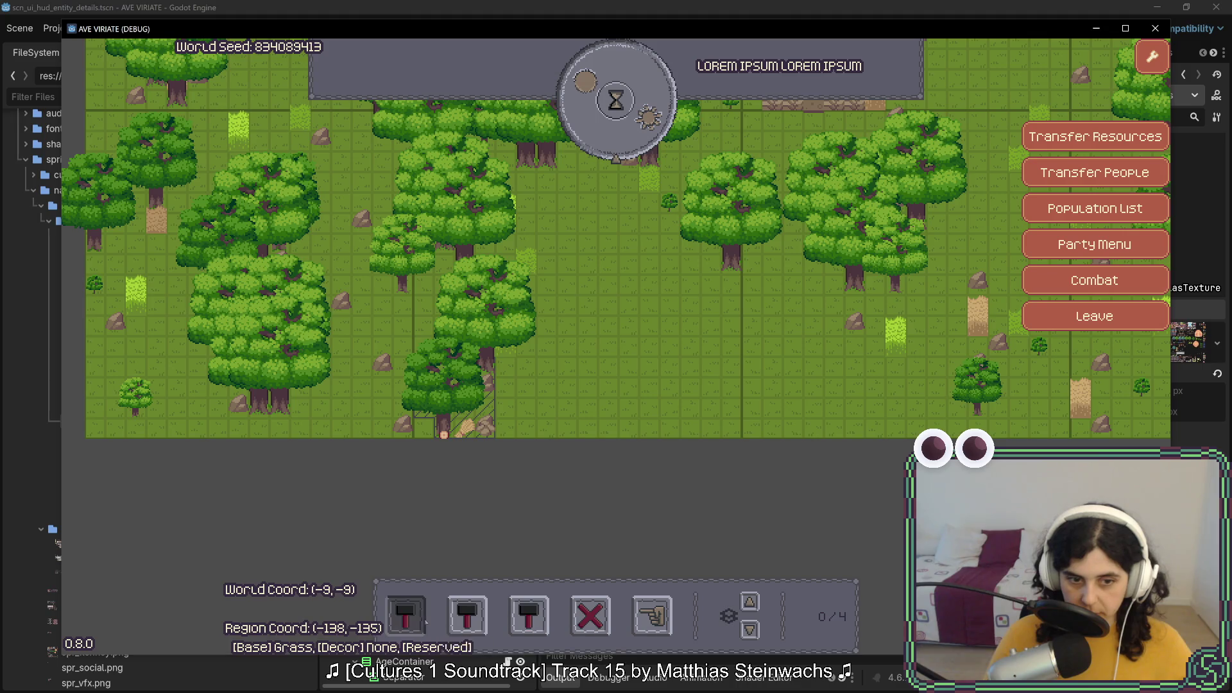
pyautogui.click(405, 617)
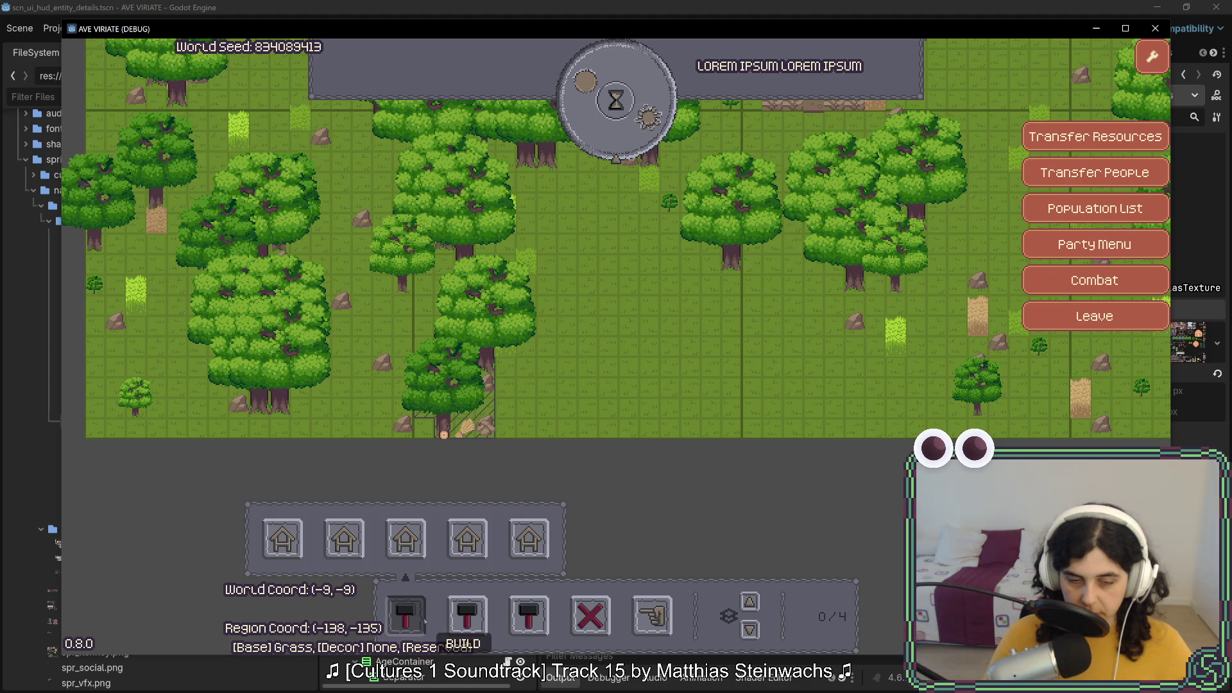
pyautogui.click(283, 539)
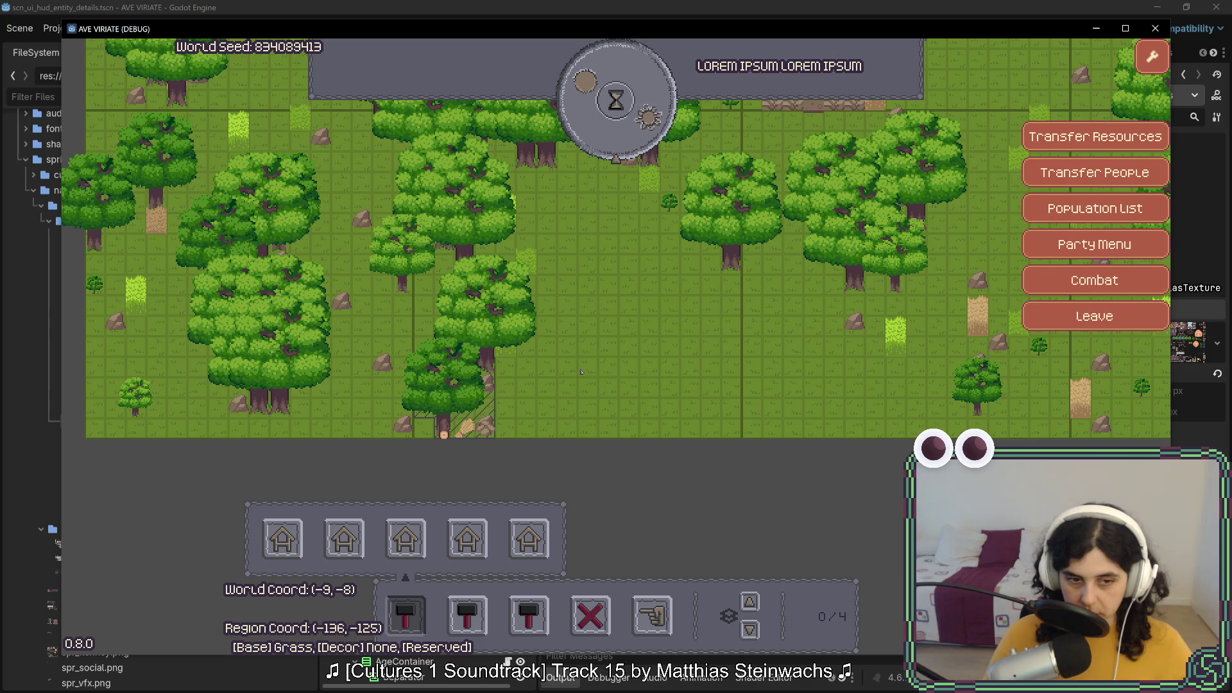
pyautogui.click(572, 389)
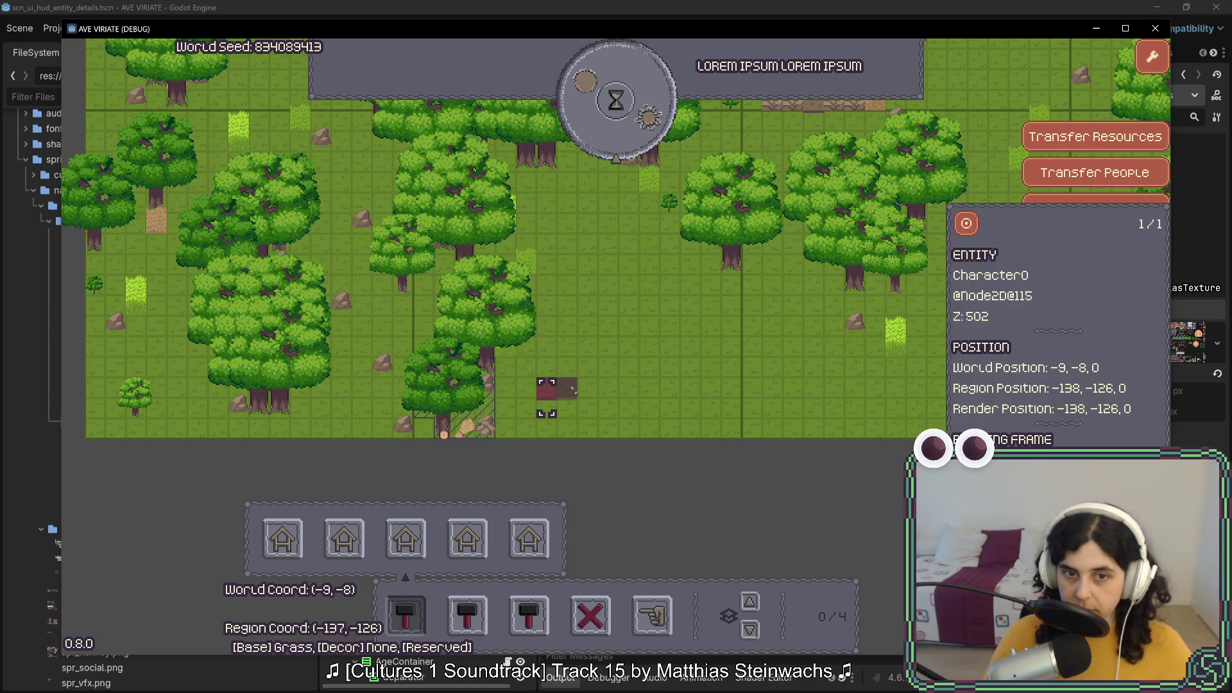
pyautogui.moveTo(586, 390); pyautogui.dragTo(714, 392)
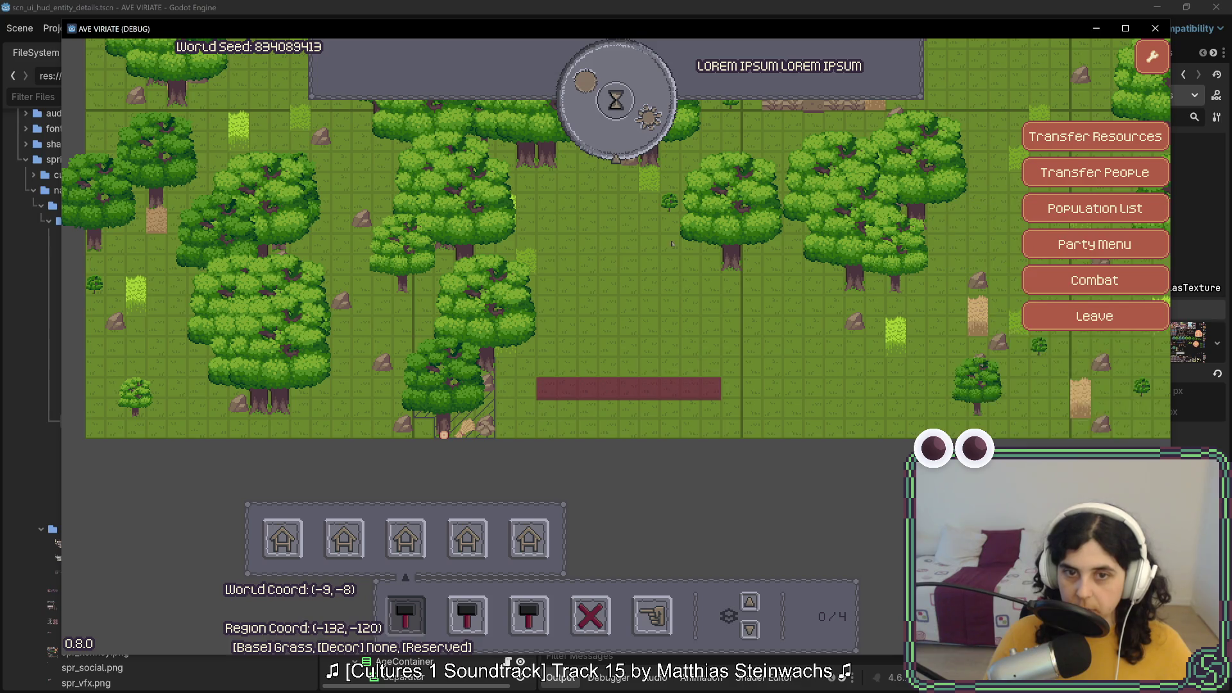
# Advance the clock and send the left-end settler along the whole path
pyautogui.click(621, 146)
pyautogui.click(621, 146)
pyautogui.click(622, 146)
pyautogui.click(622, 146)
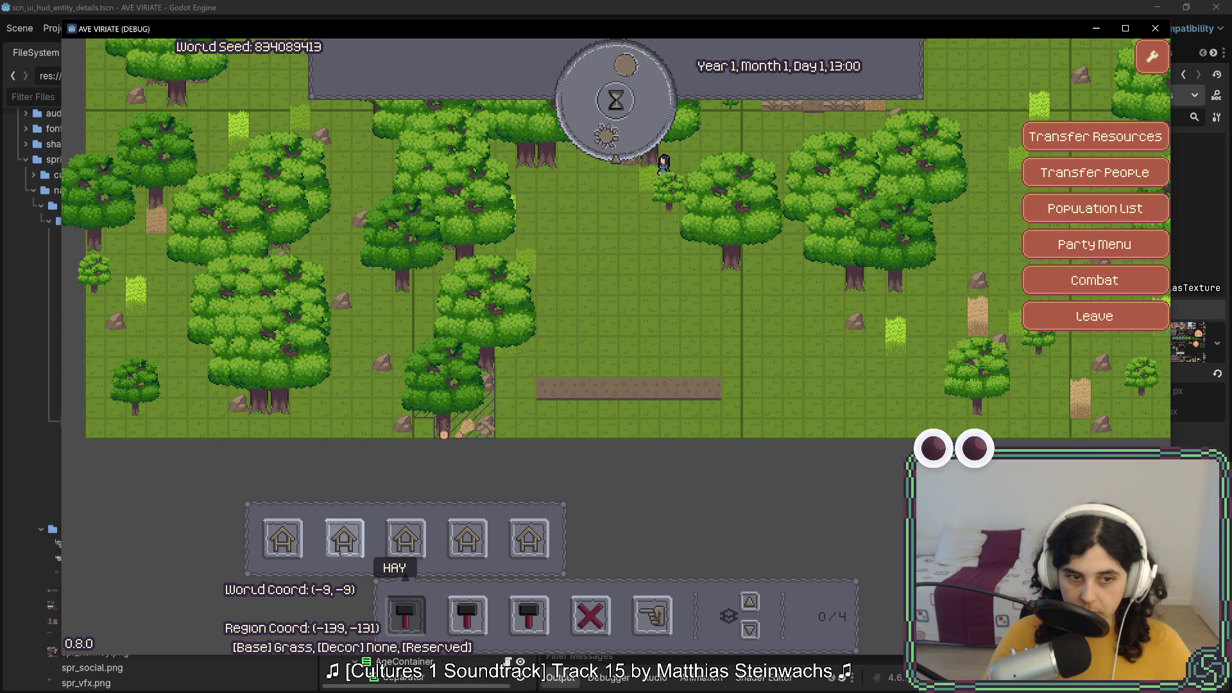
pyautogui.click(545, 390)
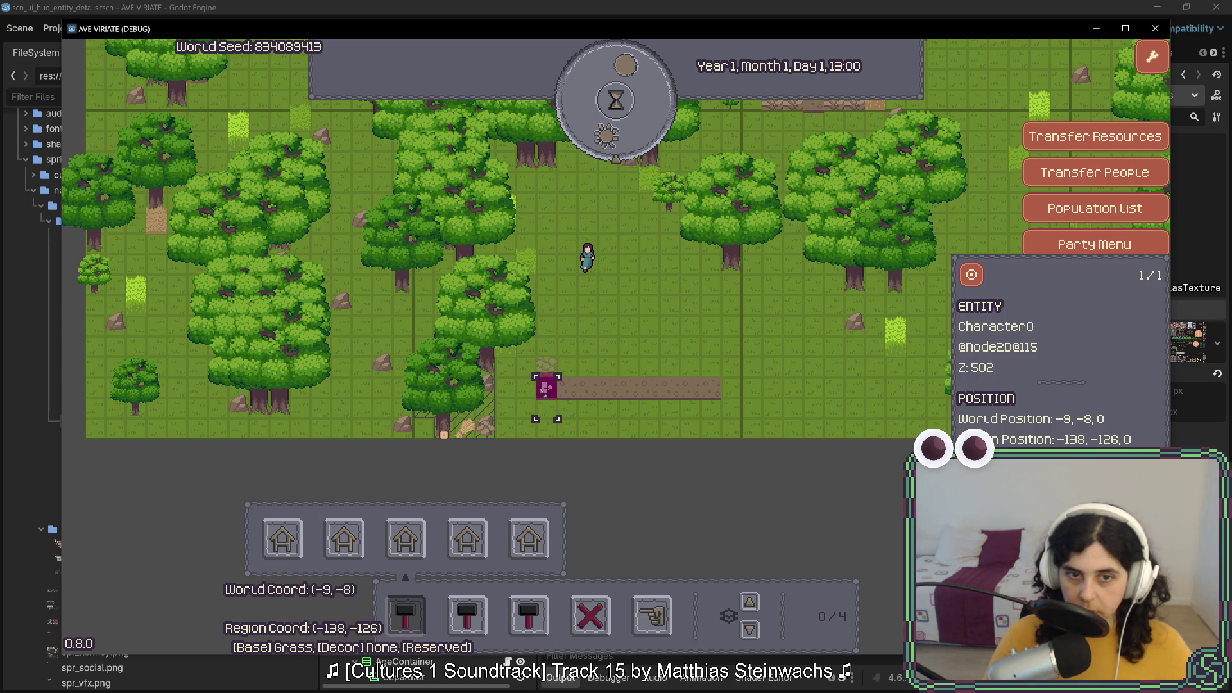
pyautogui.moveTo(567, 392); pyautogui.dragTo(711, 387)
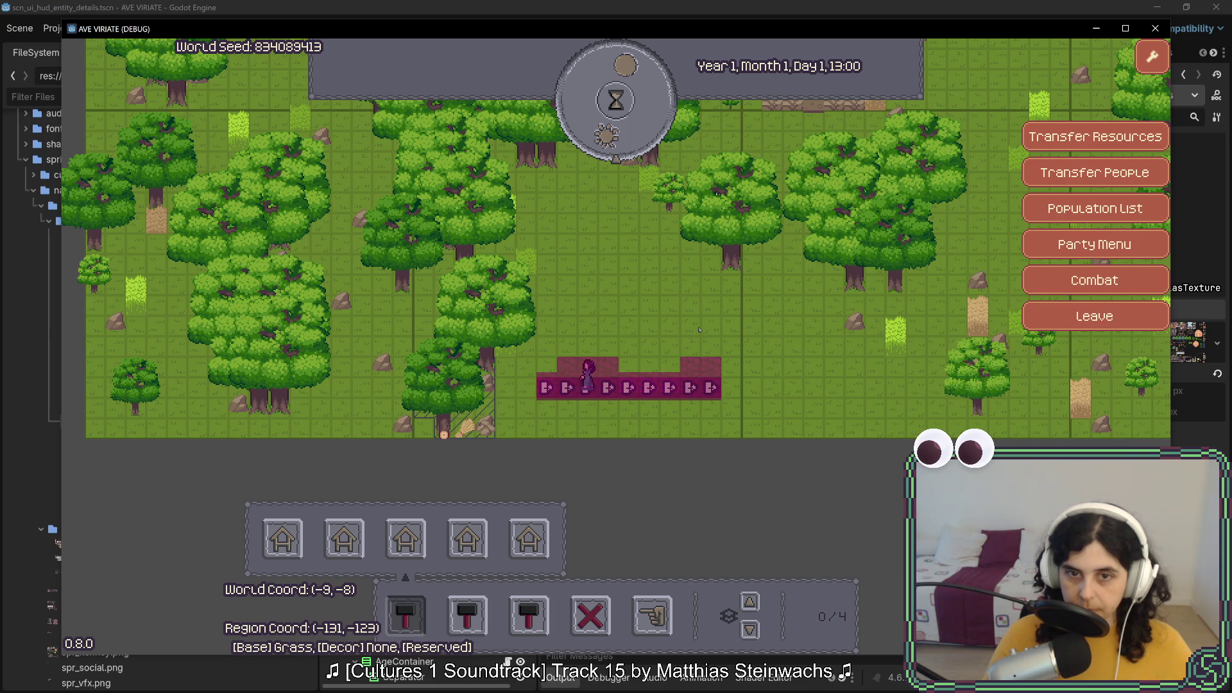
# Inspect settlers on the path, cycling between a settler and the grass entity
pyautogui.click(700, 371)
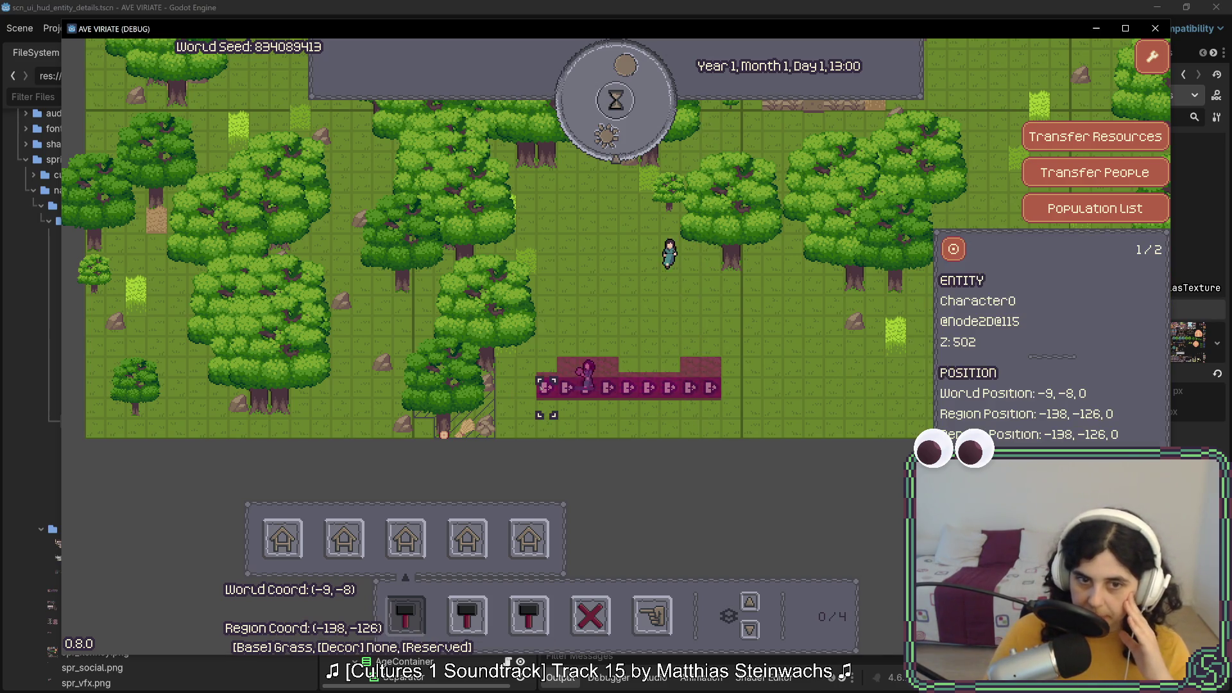
pyautogui.click(606, 389)
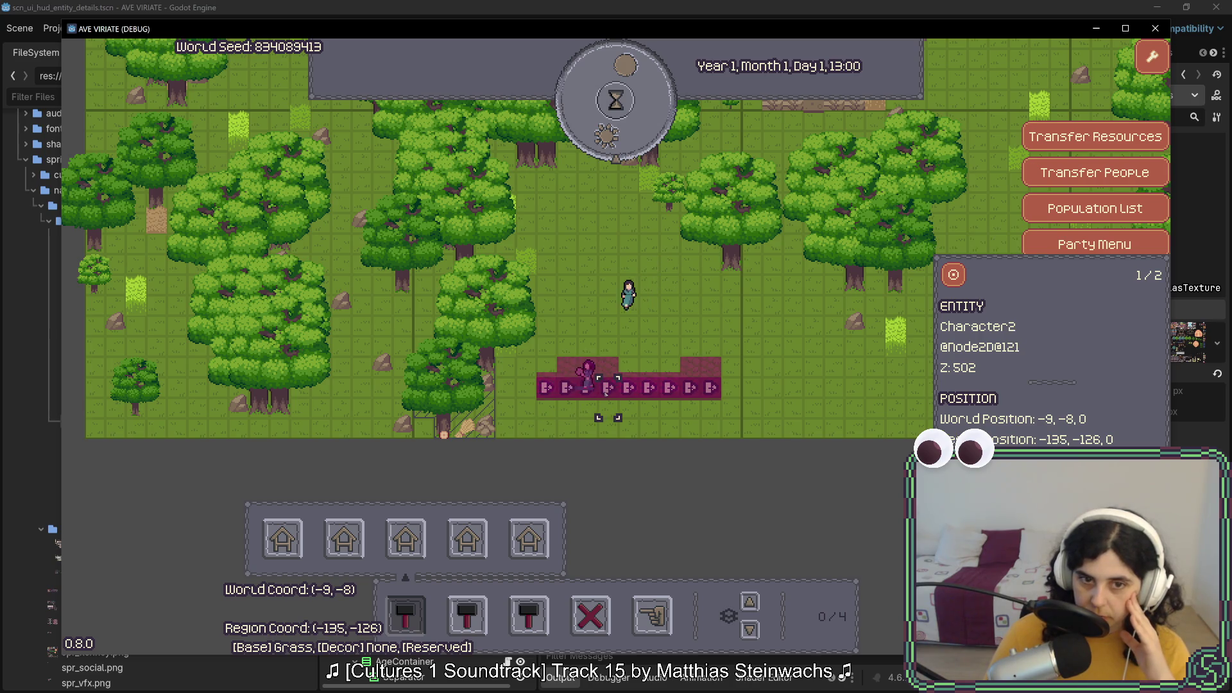
pyautogui.click(608, 388)
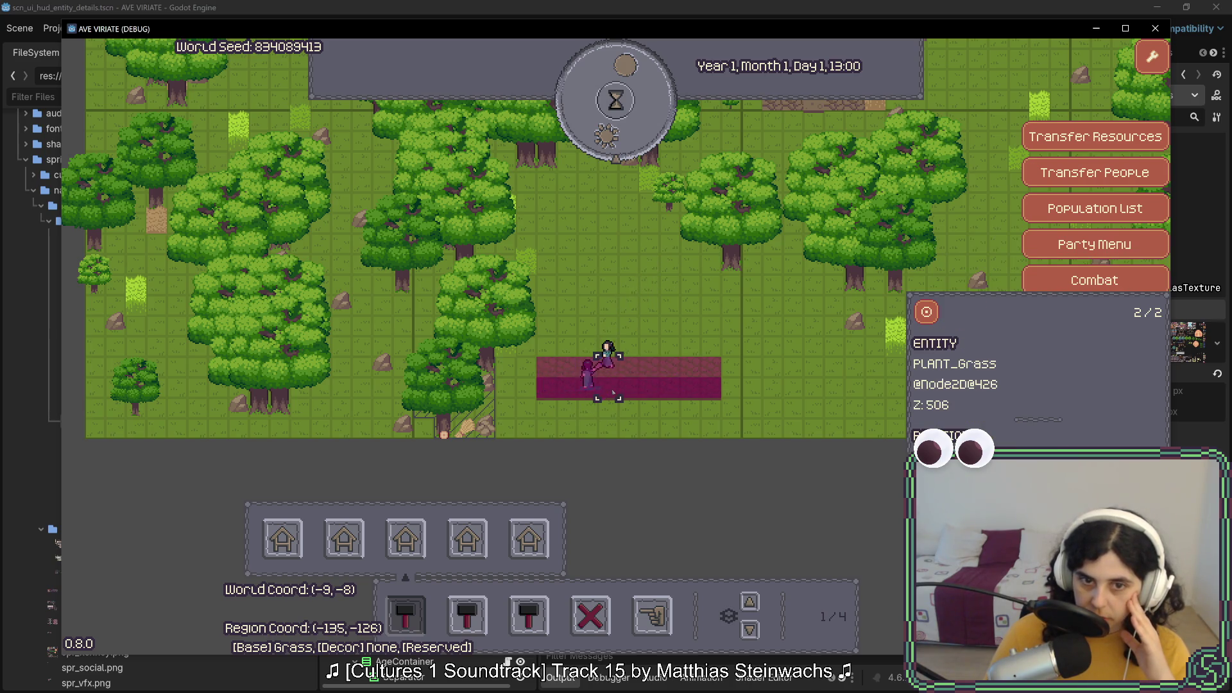
pyautogui.click(614, 394)
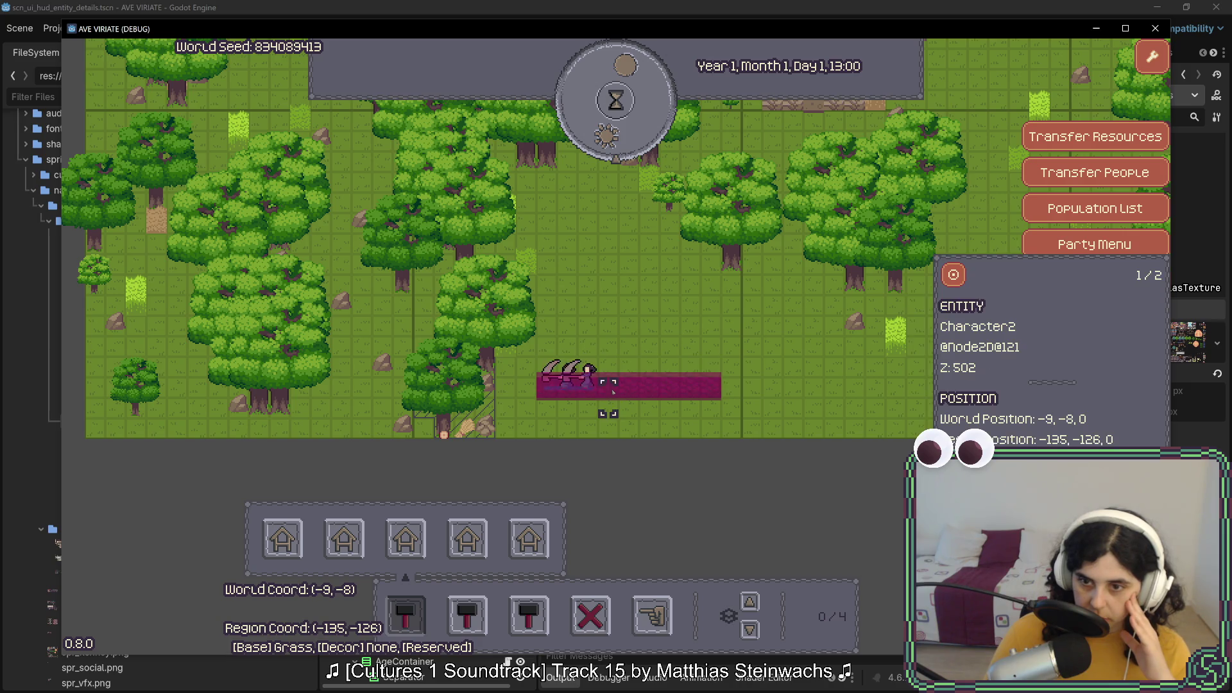
pyautogui.click(614, 393)
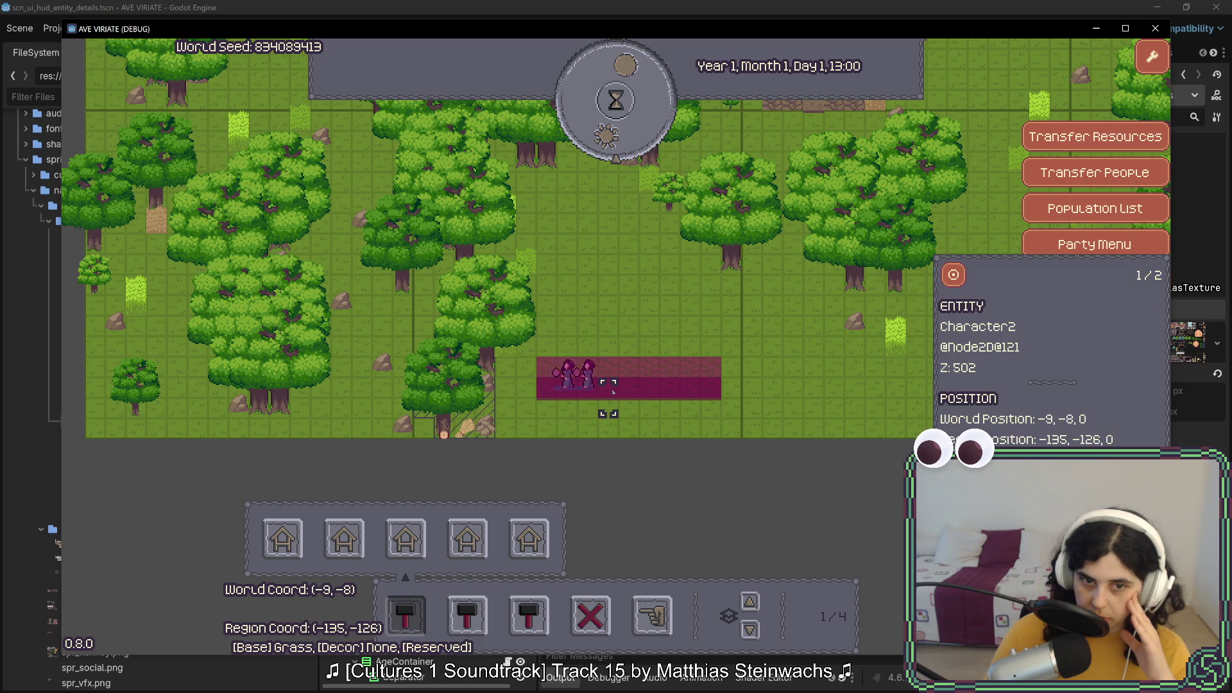
# Cycle through the stacked entities at the path's left end: Character1, oak, Character3, Character5
pyautogui.click(567, 398)
pyautogui.click(566, 392)
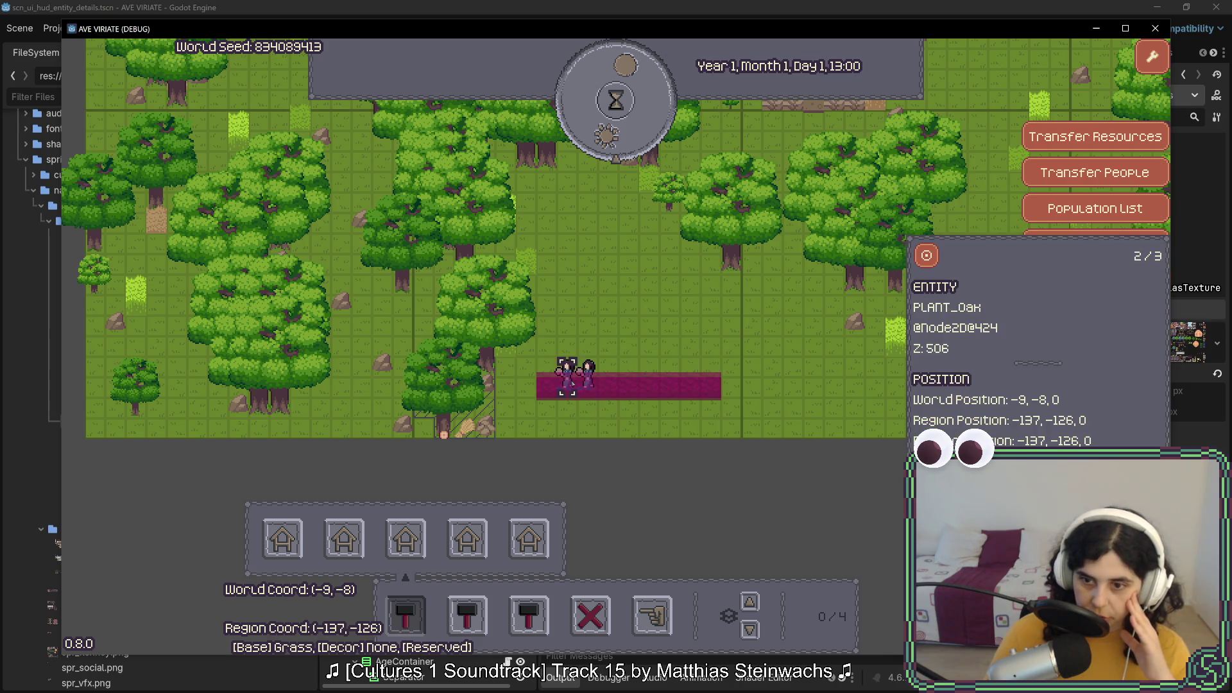
pyautogui.click(569, 386)
pyautogui.click(569, 390)
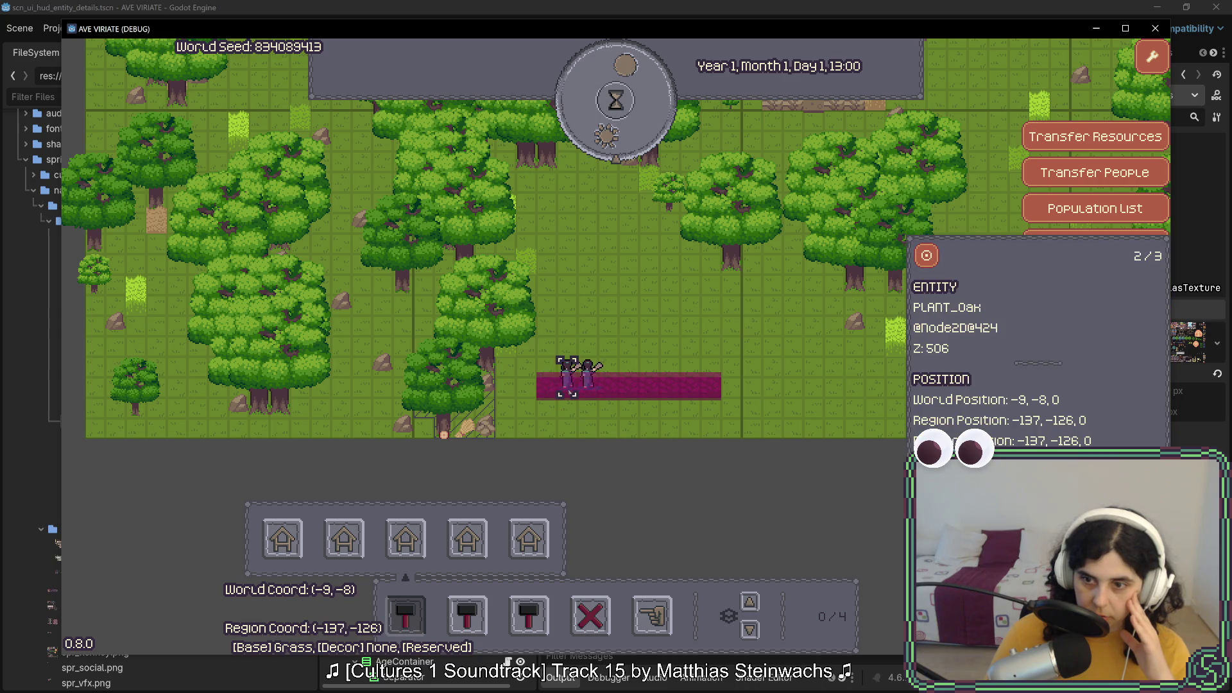
pyautogui.click(569, 390)
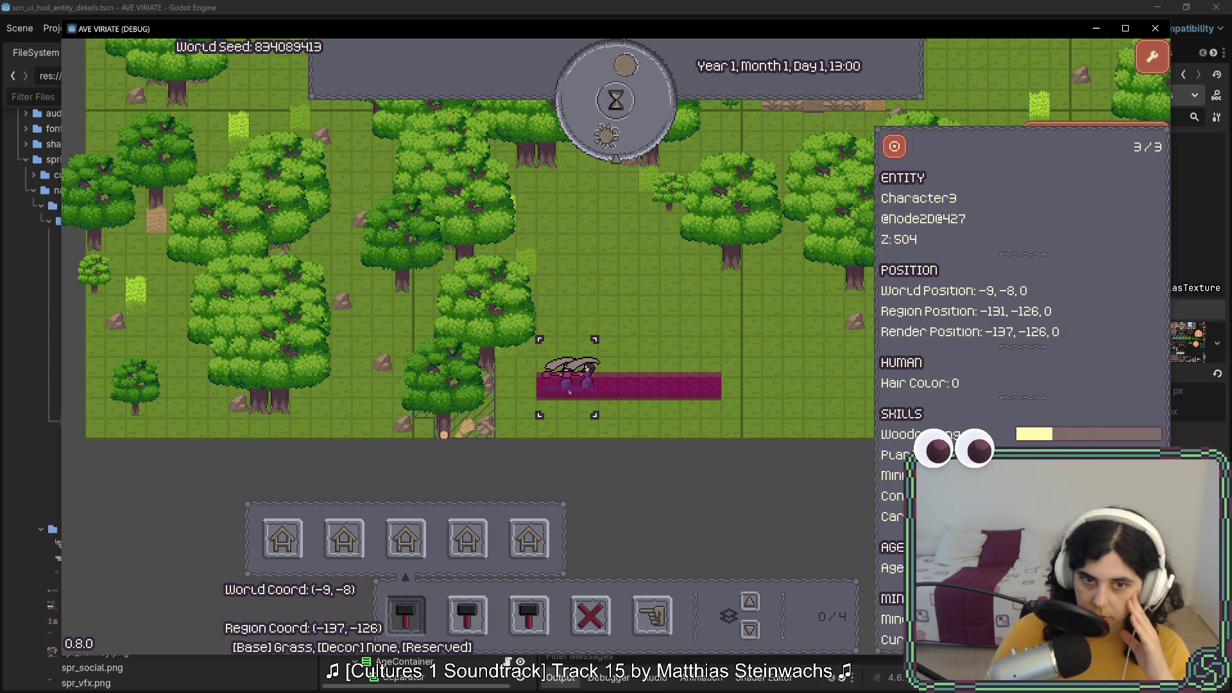
pyautogui.click(569, 390)
pyautogui.click(569, 390)
pyautogui.click(570, 390)
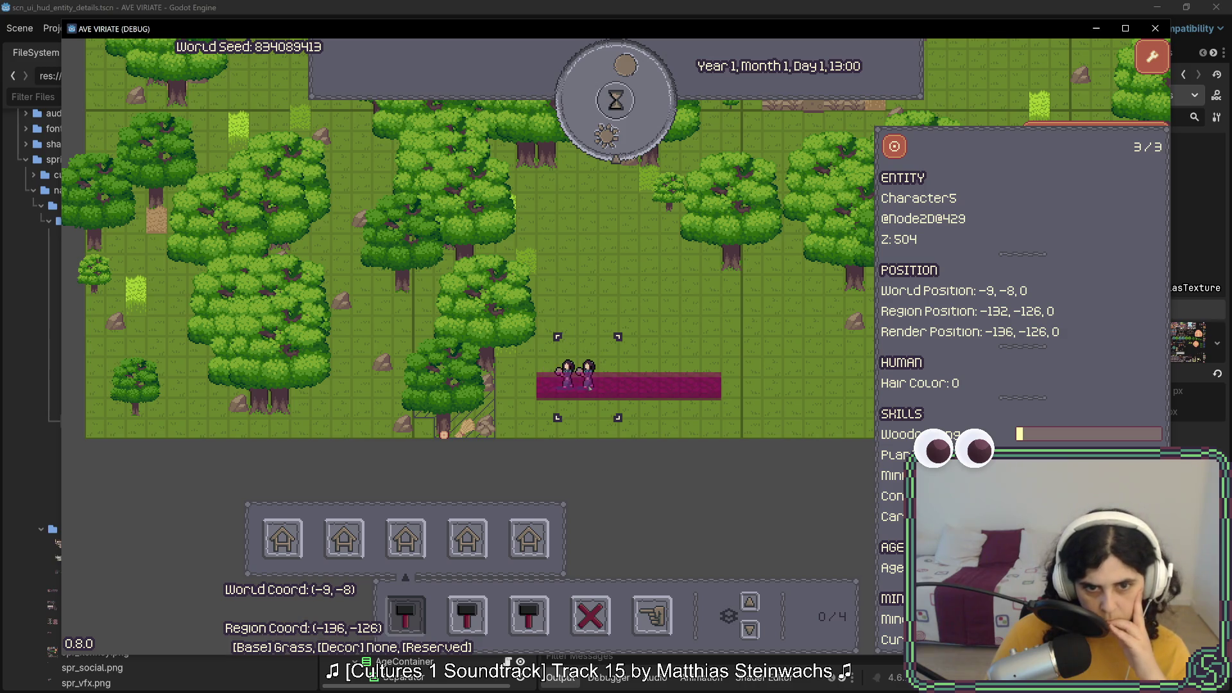
# Check Character3's details on the left, then inspect another map entity and close the panel
pyautogui.click(556, 389)
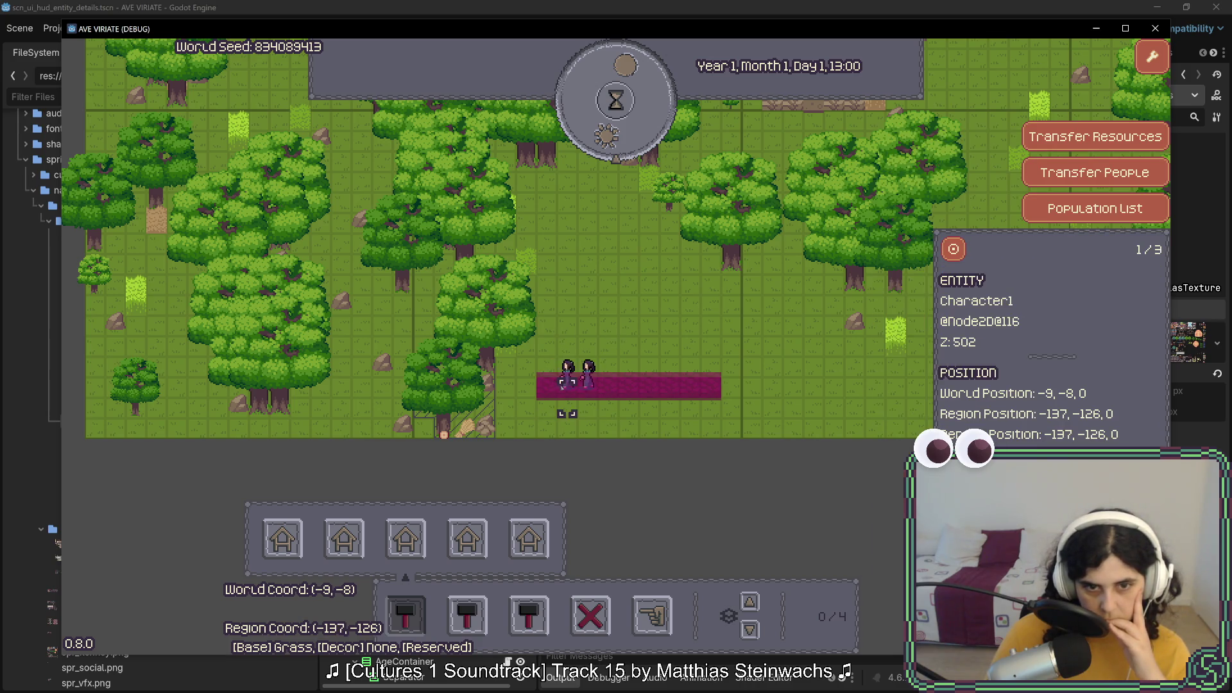
pyautogui.click(564, 383)
pyautogui.click(566, 385)
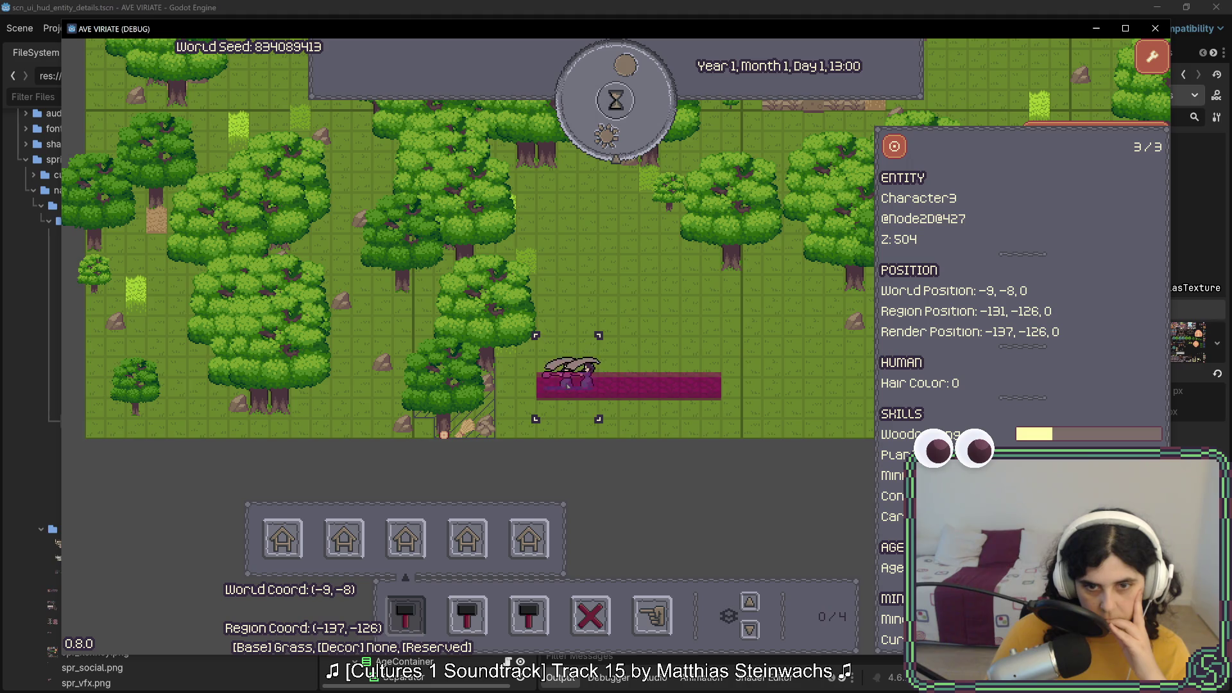
pyautogui.click(568, 386)
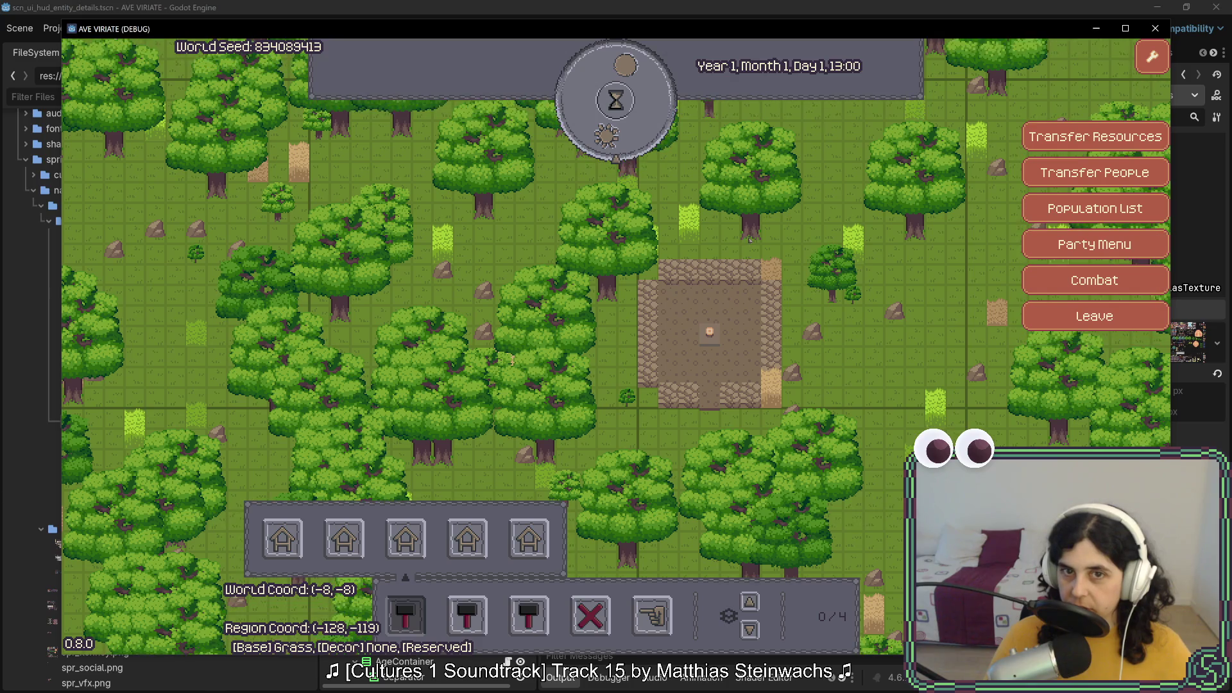
pyautogui.click(749, 240)
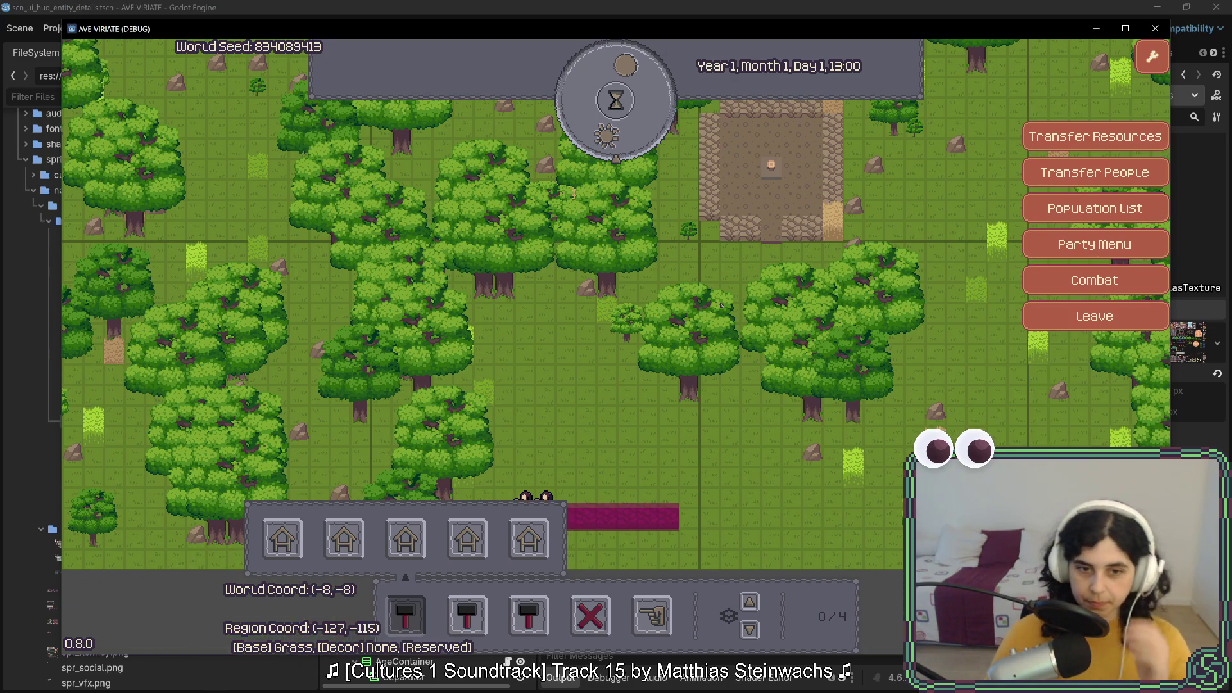
pyautogui.click(643, 436)
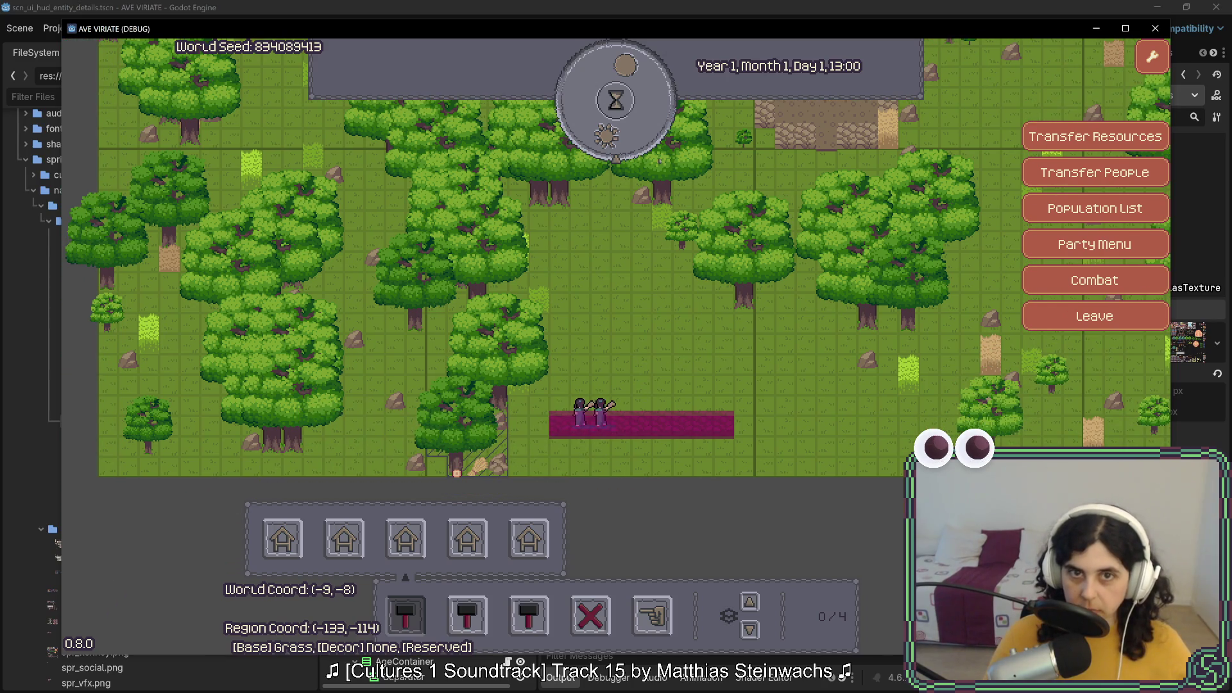
# Advance the clock four hours to 17:00
pyautogui.click(636, 143)
pyautogui.click(636, 142)
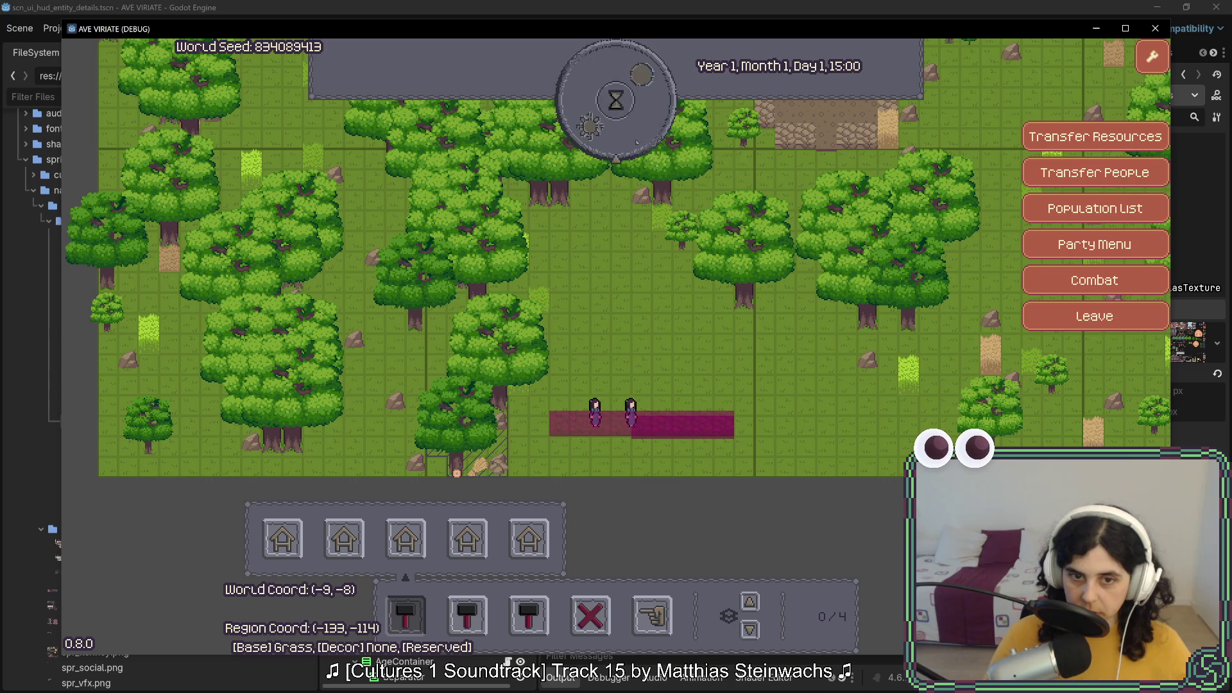
pyautogui.click(636, 142)
pyautogui.click(637, 143)
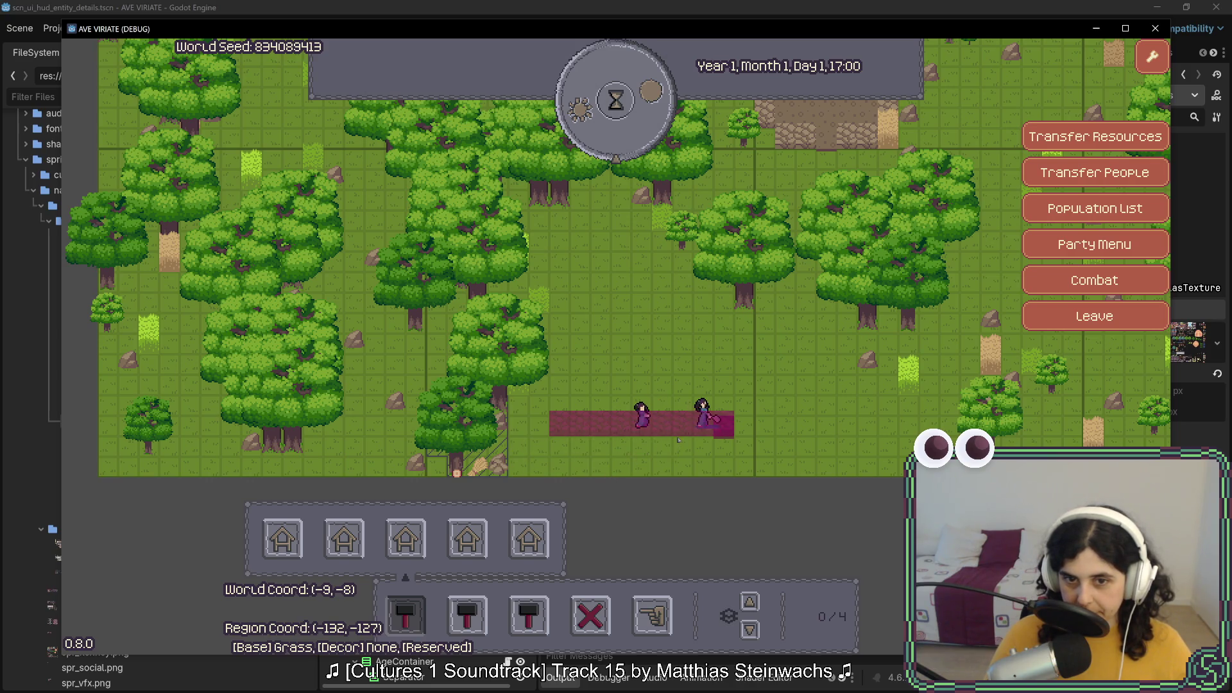
# Restart the game and visit the player settlement
pyautogui.click(1155, 28)
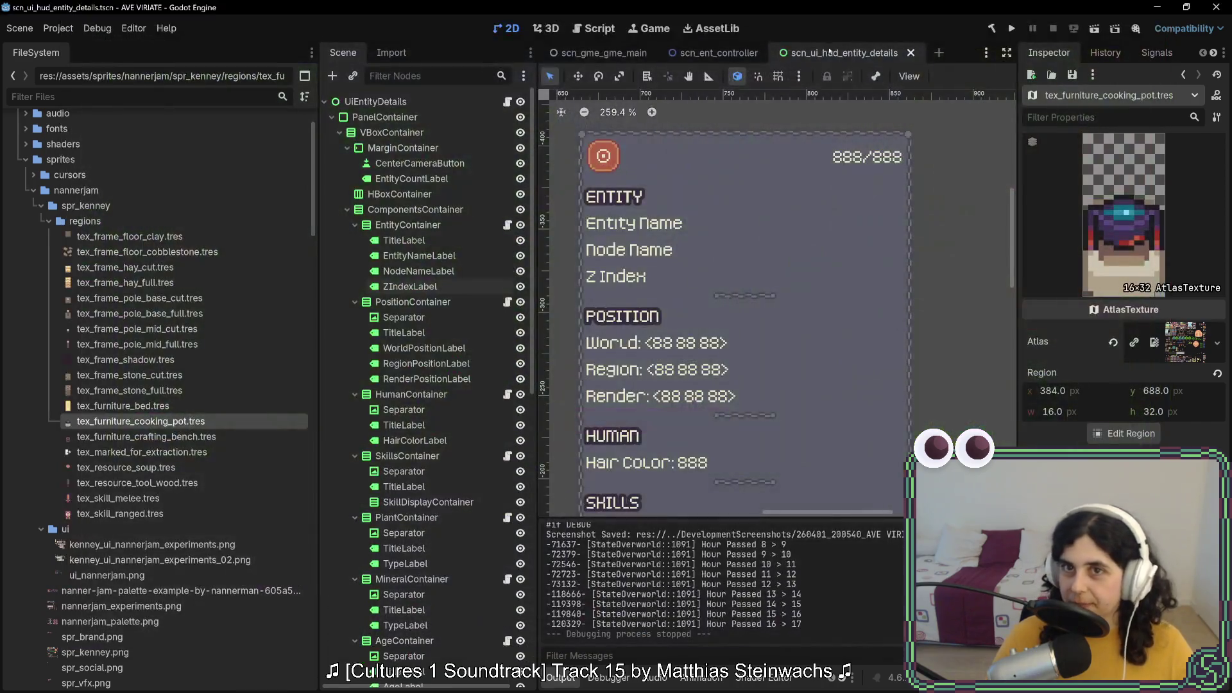
pyautogui.click(1007, 32)
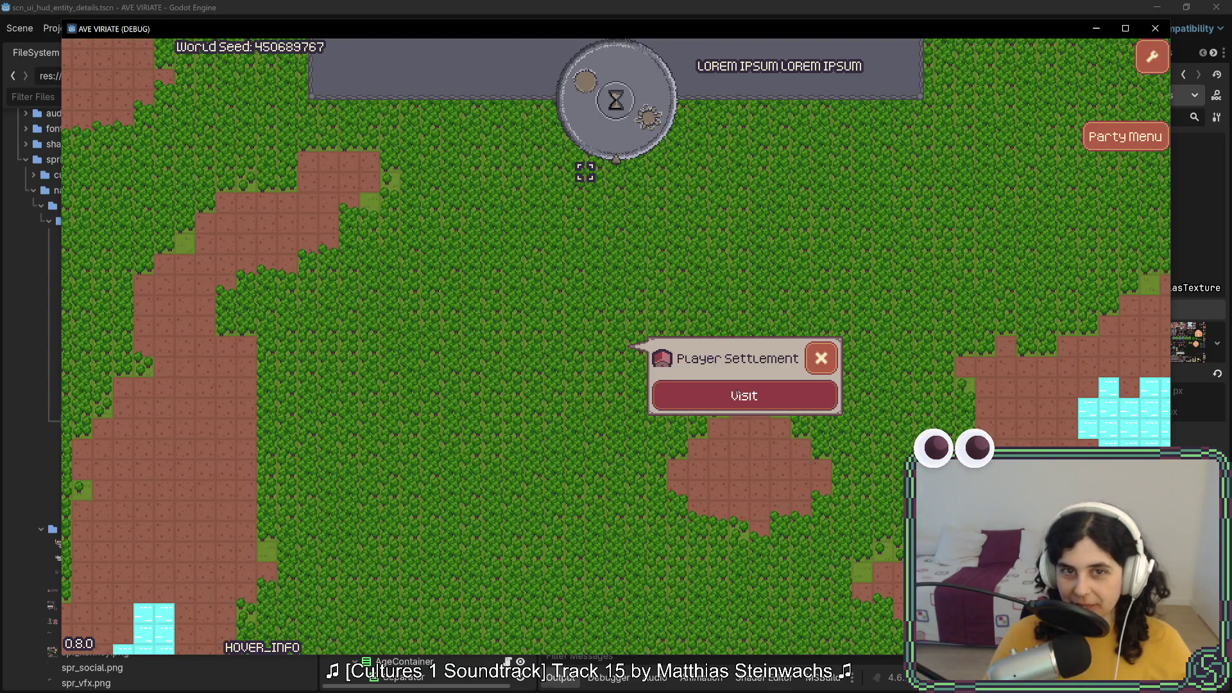
pyautogui.click(671, 408)
pyautogui.press('a')
pyautogui.press('s')
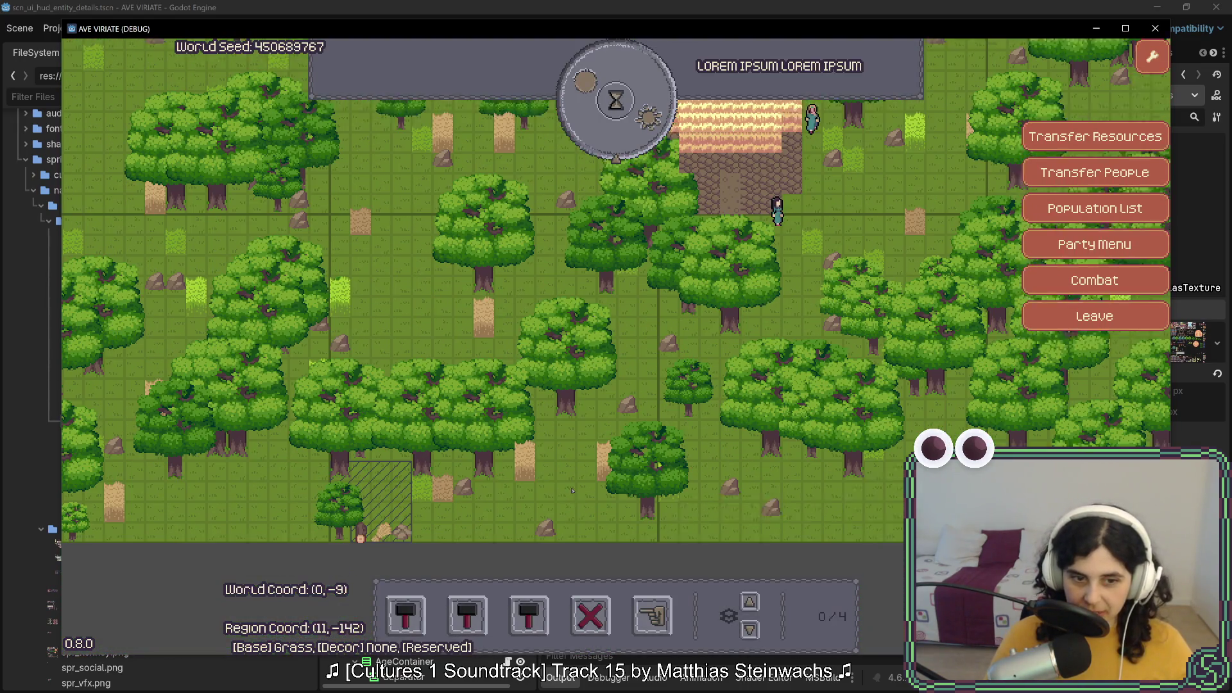
# Clear a rectangle of trees and stretch a house blueprint east across the grass
pyautogui.press('x')
pyautogui.moveTo(424, 384)
pyautogui.mouseDown()
pyautogui.moveTo(594, 511)
pyautogui.moveTo(652, 516)
pyautogui.moveTo(645, 507)
pyautogui.mouseUp()
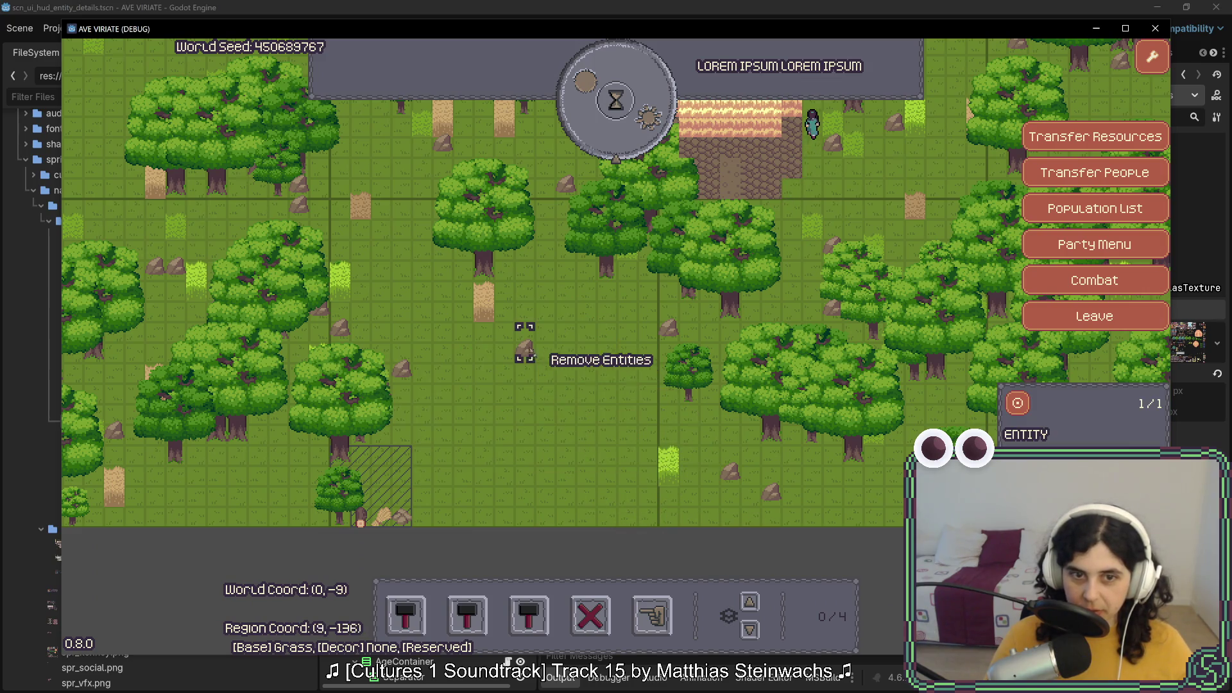
pyautogui.click(418, 606)
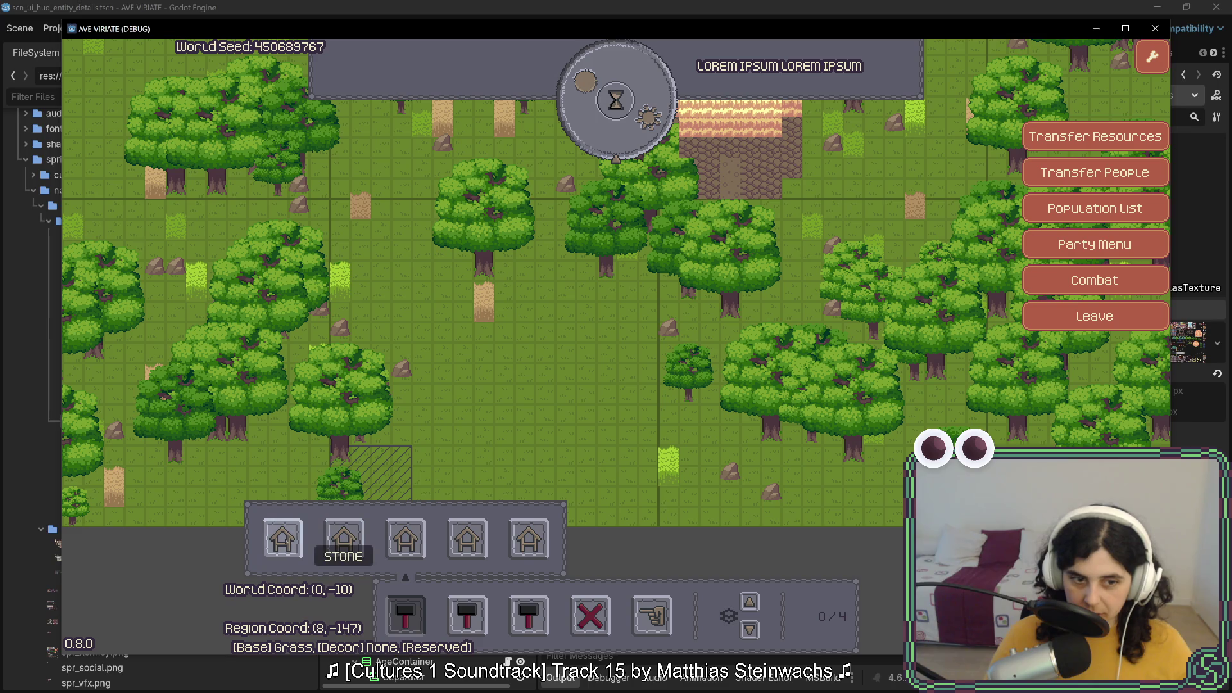
pyautogui.click(467, 539)
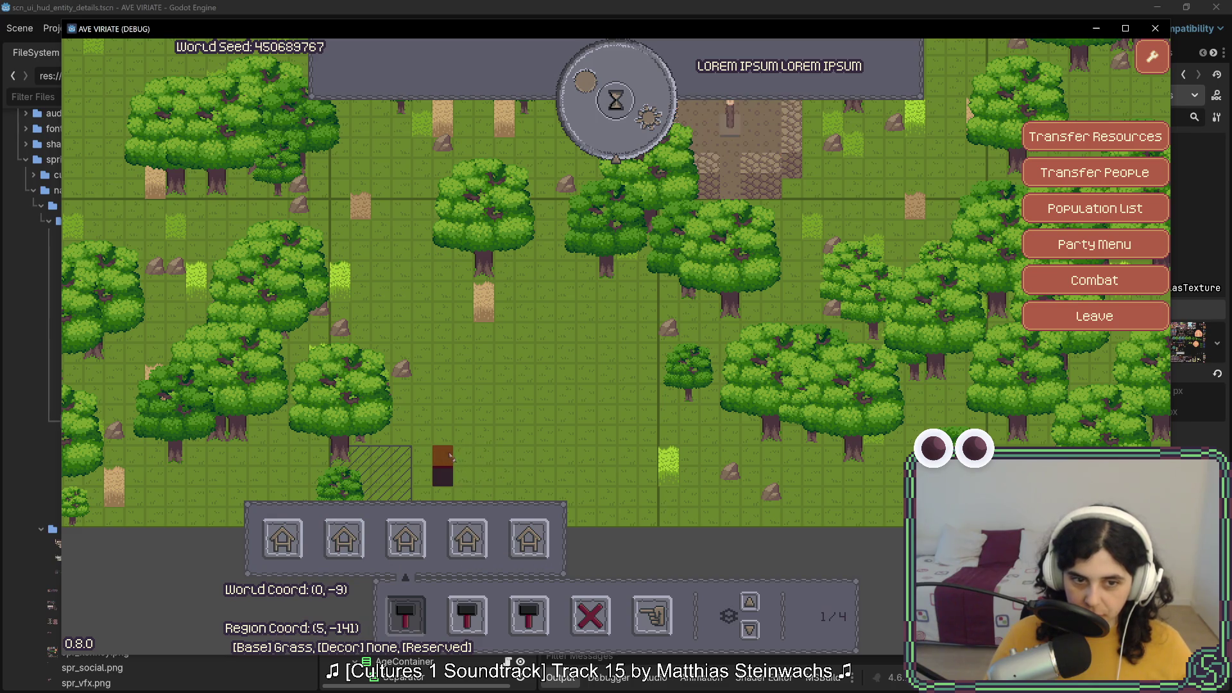
pyautogui.moveTo(482, 475)
pyautogui.mouseDown()
pyautogui.moveTo(632, 478)
pyautogui.moveTo(620, 421)
pyautogui.moveTo(678, 381)
pyautogui.mouseUp()
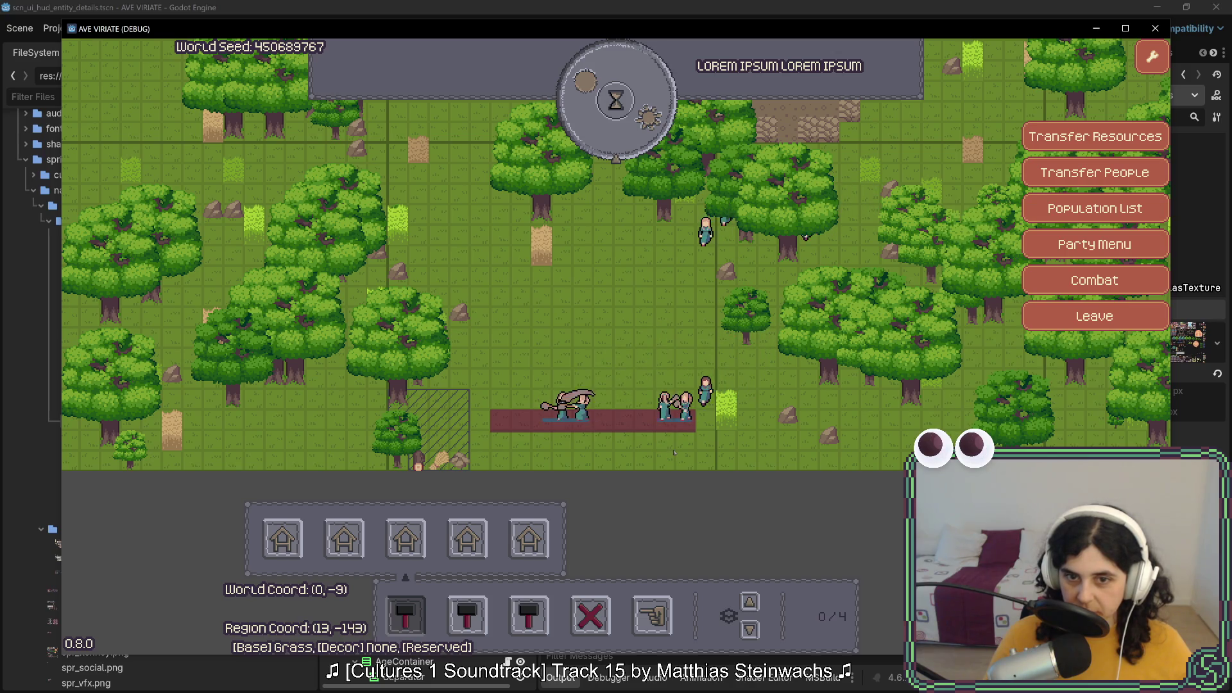
# Inspect the villagers Character9 and Character6, then close their details
pyautogui.click(705, 411)
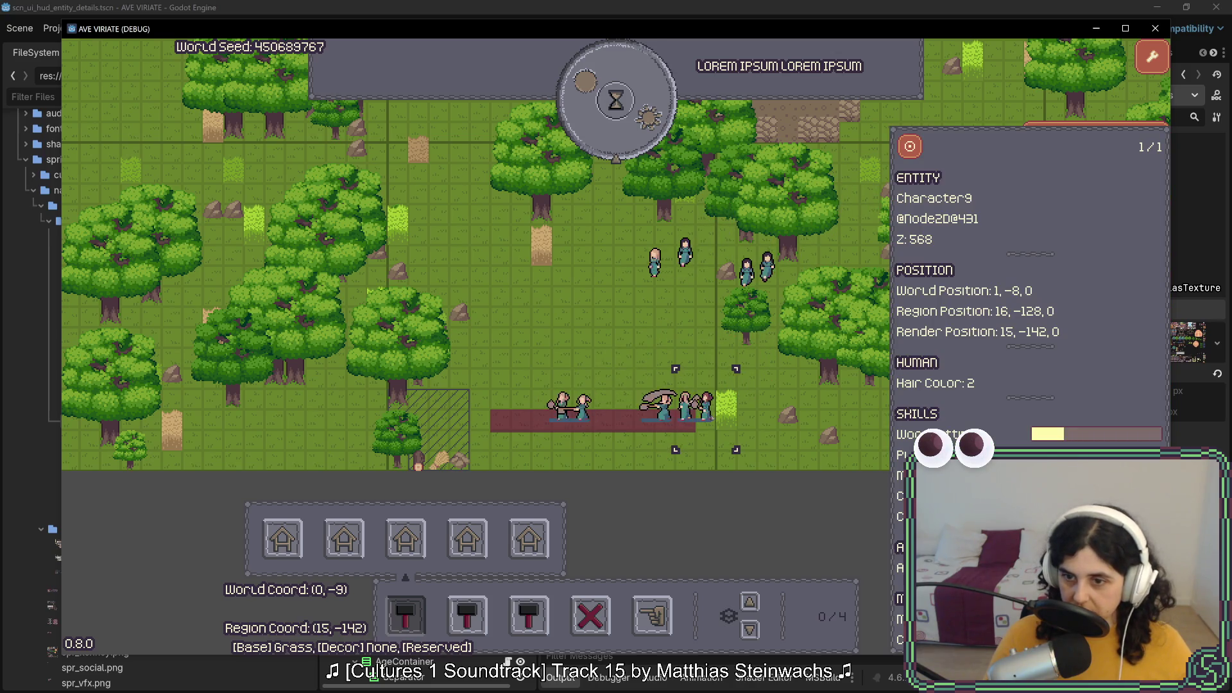
pyautogui.click(707, 339)
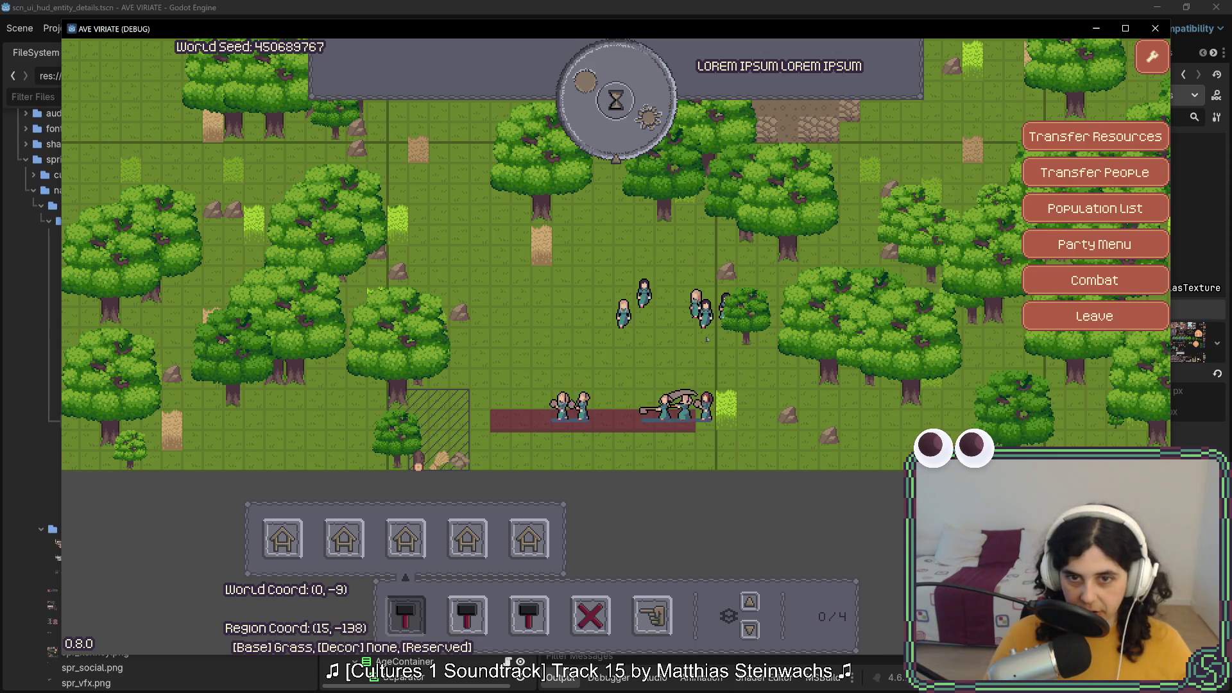
pyautogui.click(707, 339)
pyautogui.click(707, 339)
pyautogui.click(707, 339)
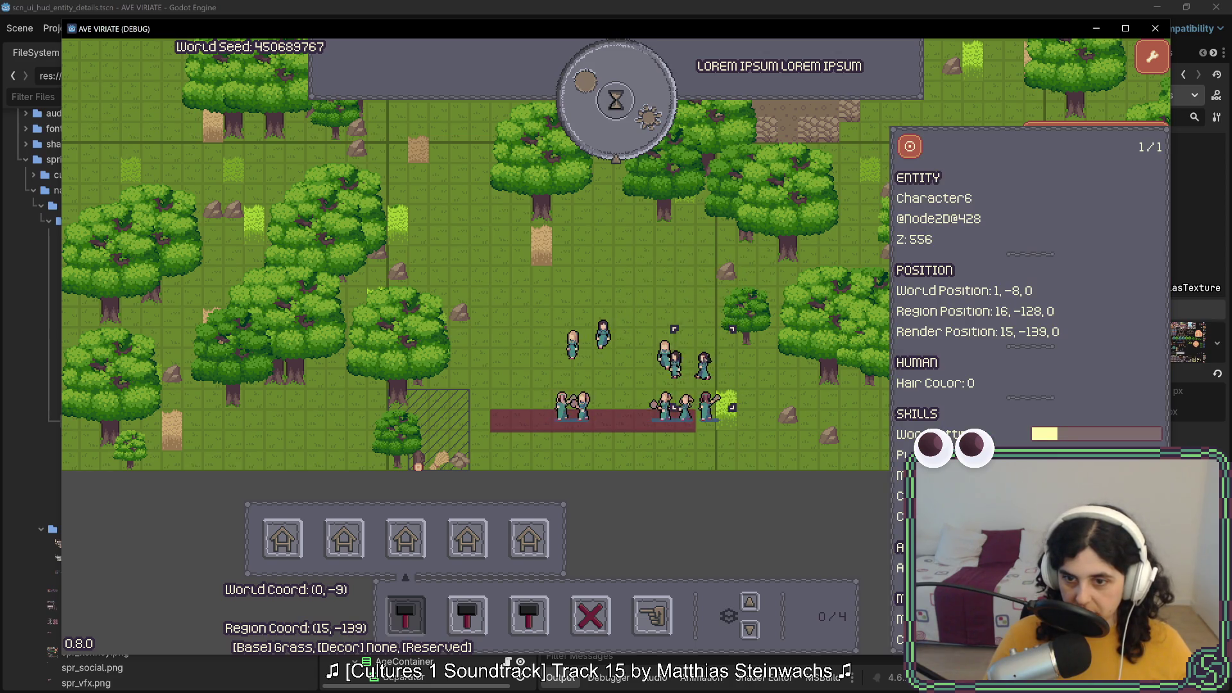
pyautogui.click(620, 377)
# Inspect a blueprint tile's entities and the villagers working on it
pyautogui.click(523, 436)
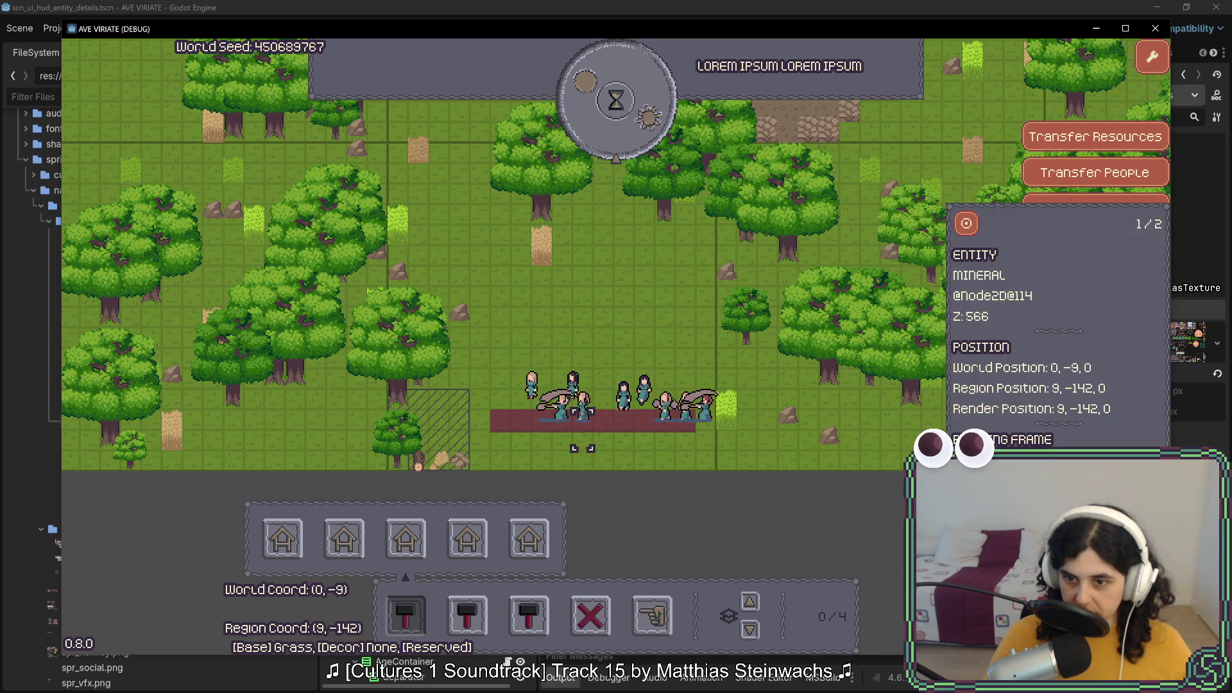
pyautogui.click(522, 437)
pyautogui.click(522, 436)
pyautogui.click(522, 437)
pyautogui.click(522, 430)
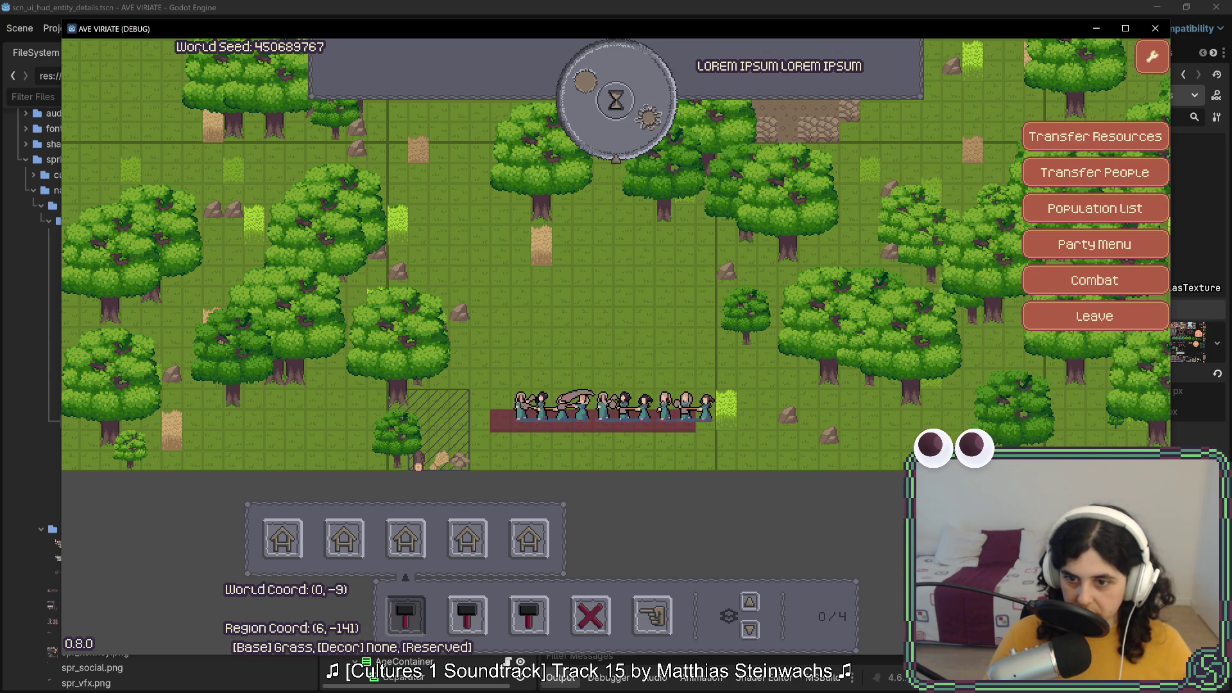
pyautogui.click(523, 427)
pyautogui.click(523, 423)
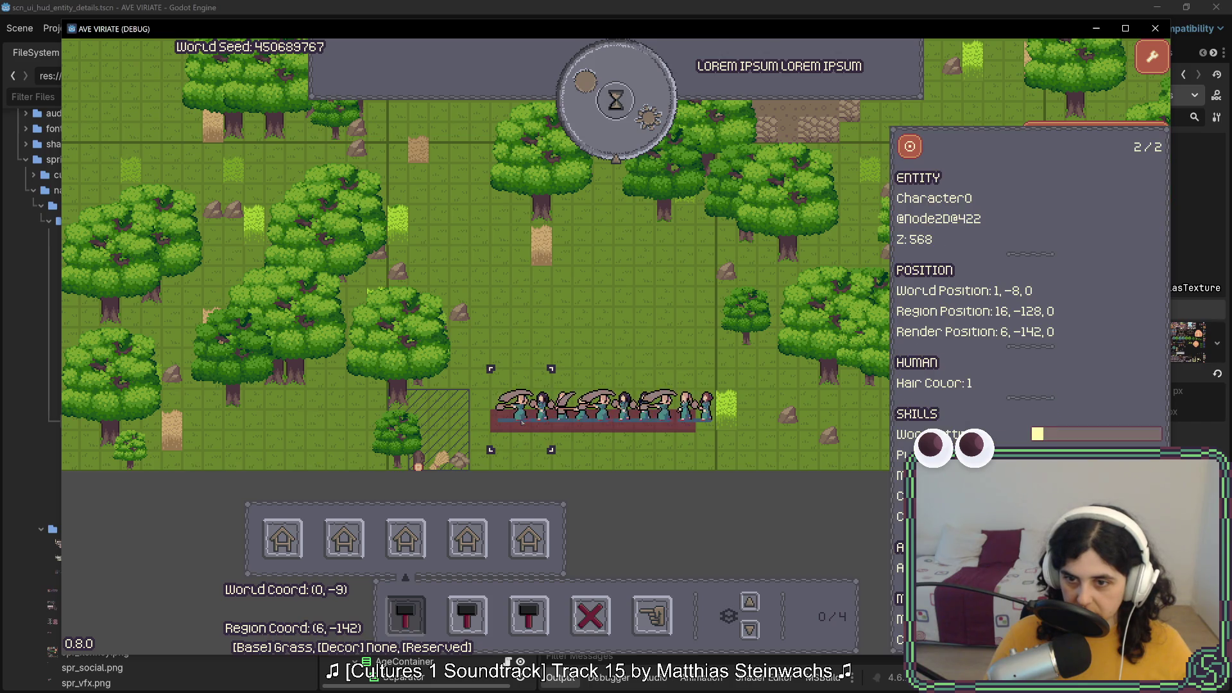
pyautogui.click(523, 422)
pyautogui.click(545, 421)
# Inspect the wheat plant and Character1 on another tile, then close the details
pyautogui.click(564, 421)
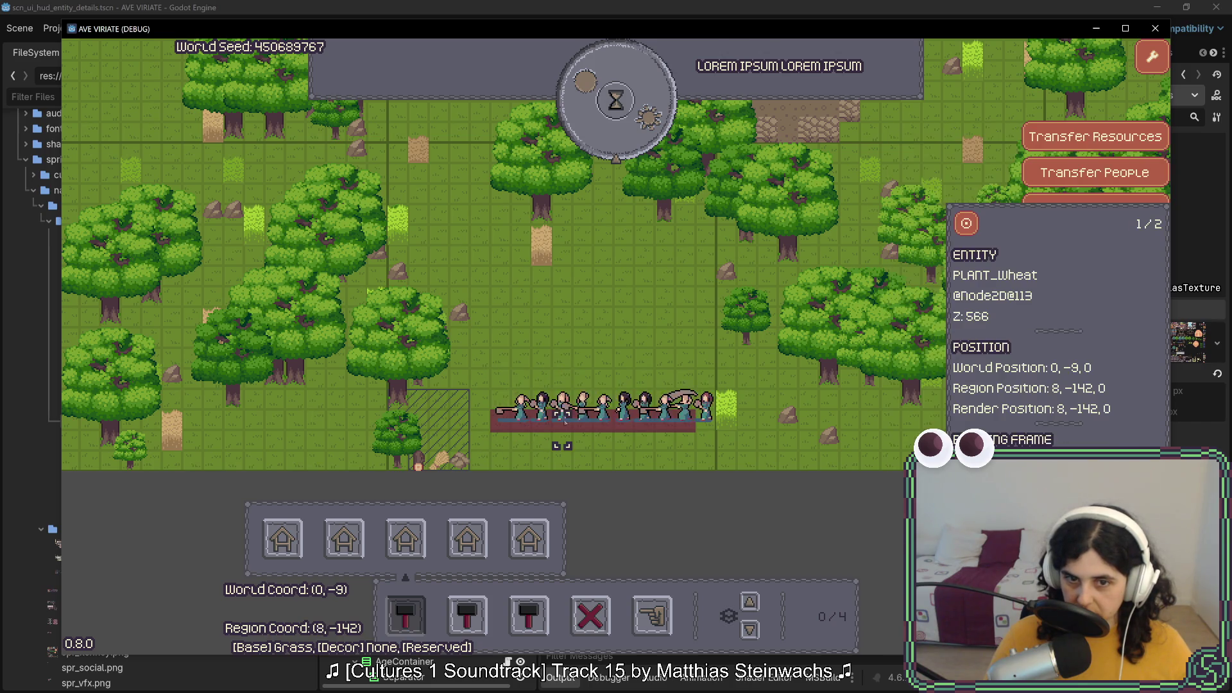
pyautogui.click(573, 422)
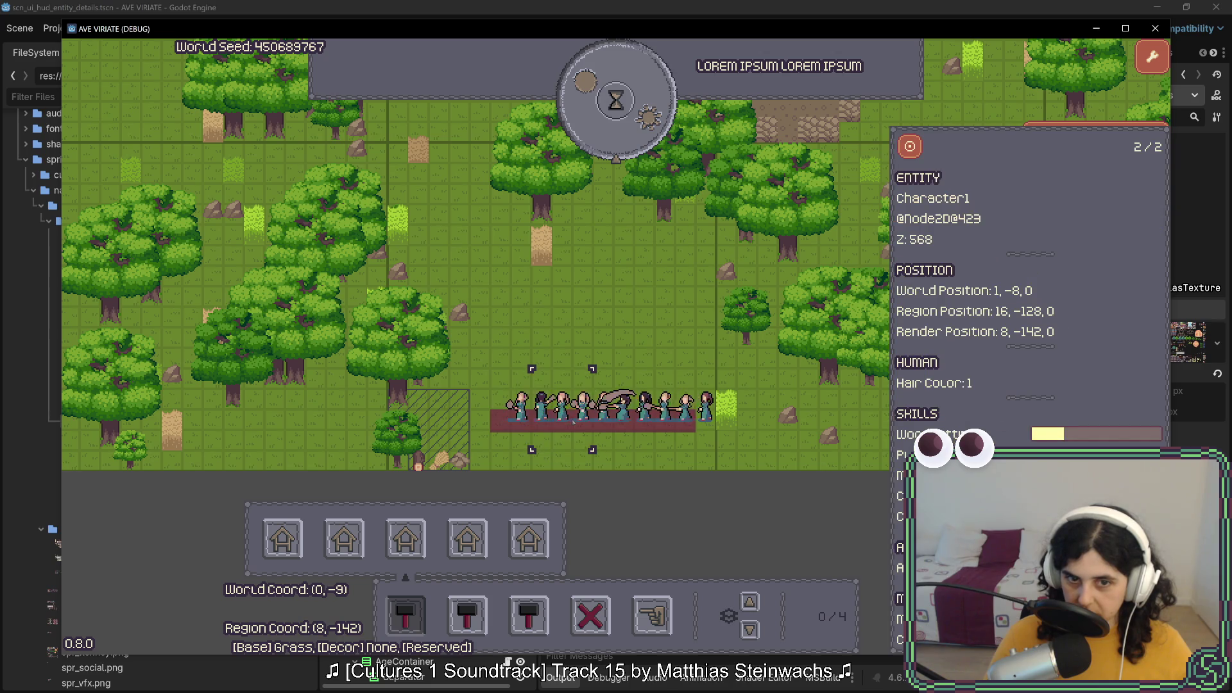
pyautogui.click(572, 422)
pyautogui.click(568, 420)
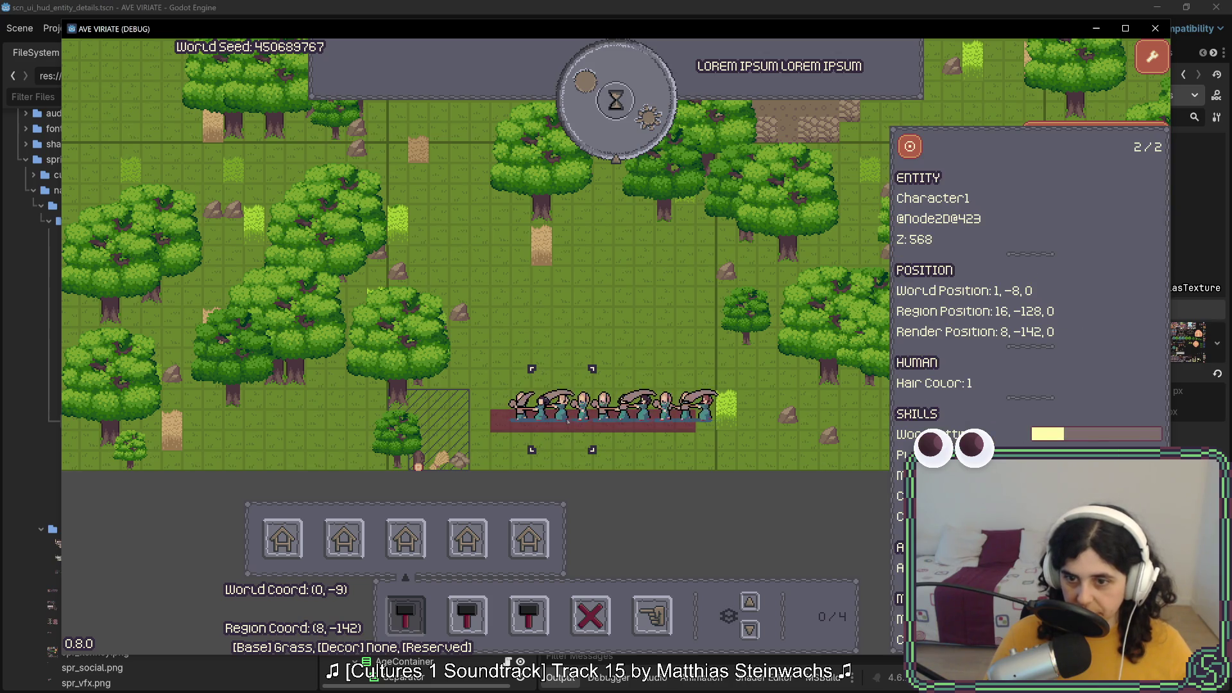
pyautogui.click(498, 372)
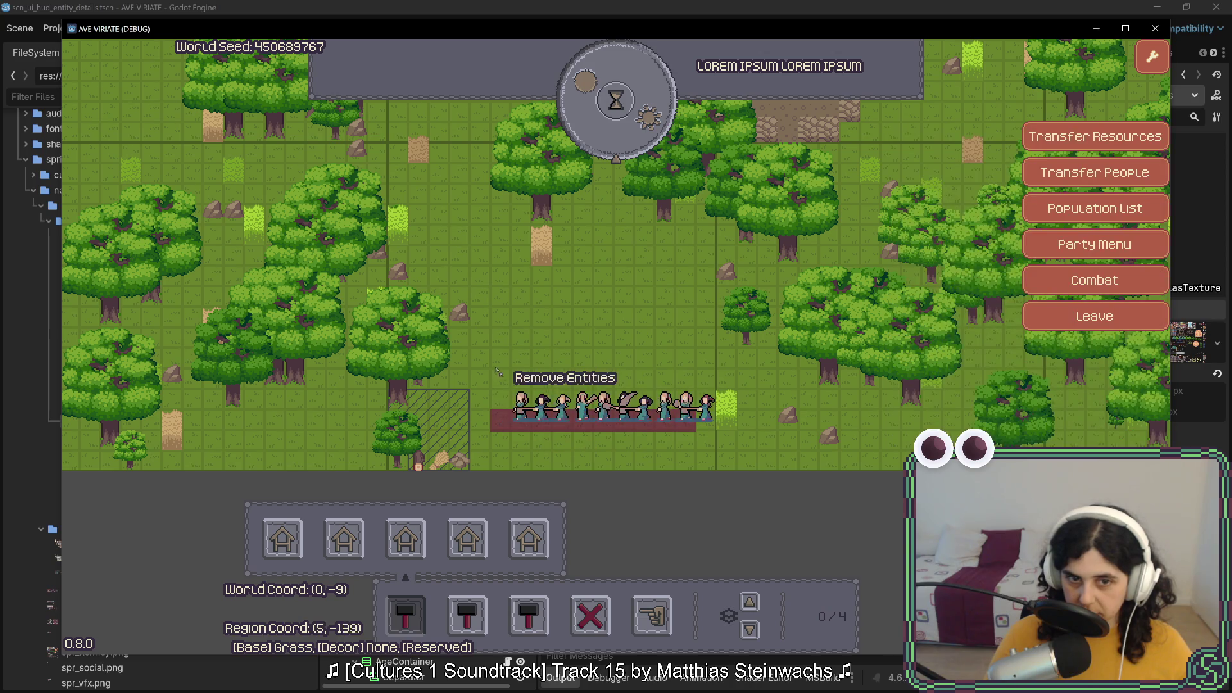
# Remove the villagers and blueprint from the plot and inspect the leftover wheat tile
pyautogui.moveTo(543, 438)
pyautogui.mouseDown()
pyautogui.moveTo(541, 453)
pyautogui.moveTo(555, 410)
pyautogui.moveTo(600, 443)
pyautogui.moveTo(685, 443)
pyautogui.mouseUp()
pyautogui.click(706, 305)
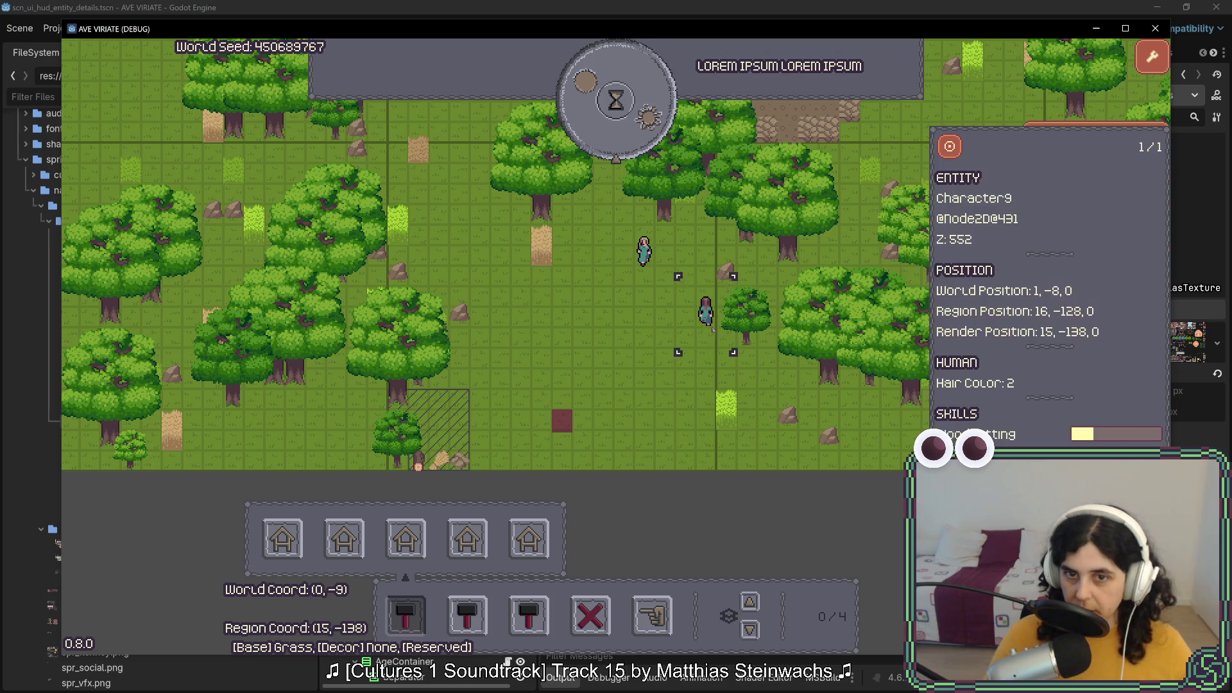
pyautogui.click(713, 328)
pyautogui.click(564, 425)
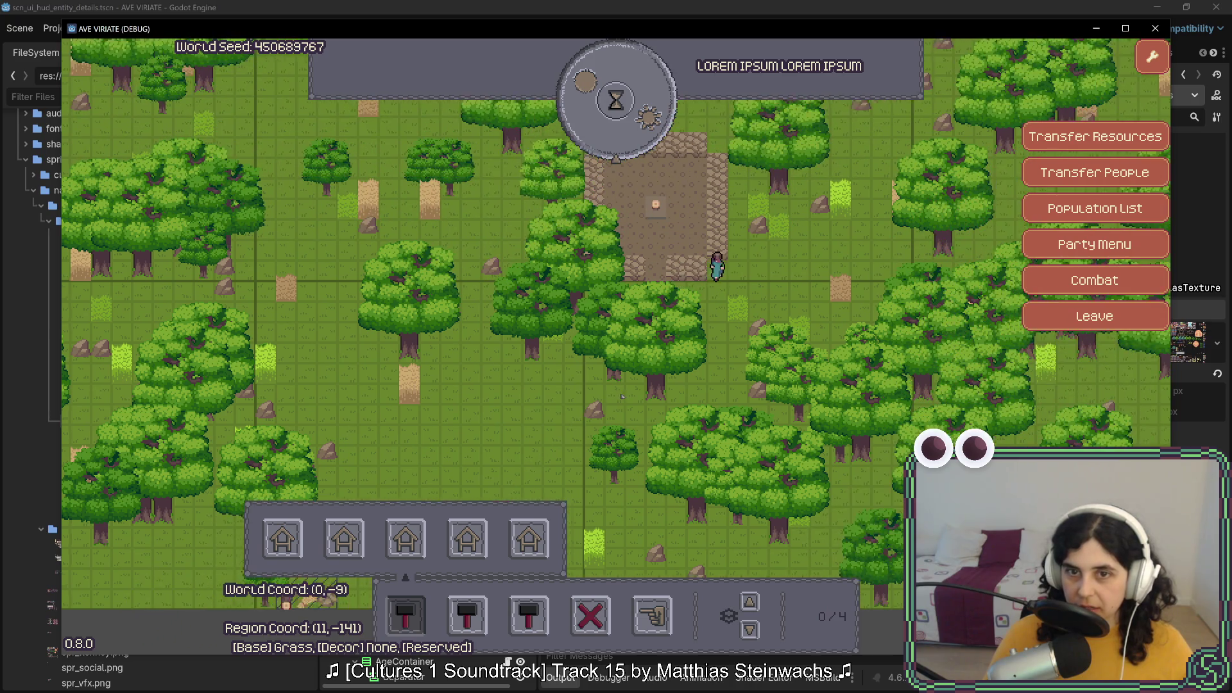
# Inspect settlers near the settlement building, recheck the wheat tile, then close its details
pyautogui.click(745, 244)
pyautogui.click(746, 243)
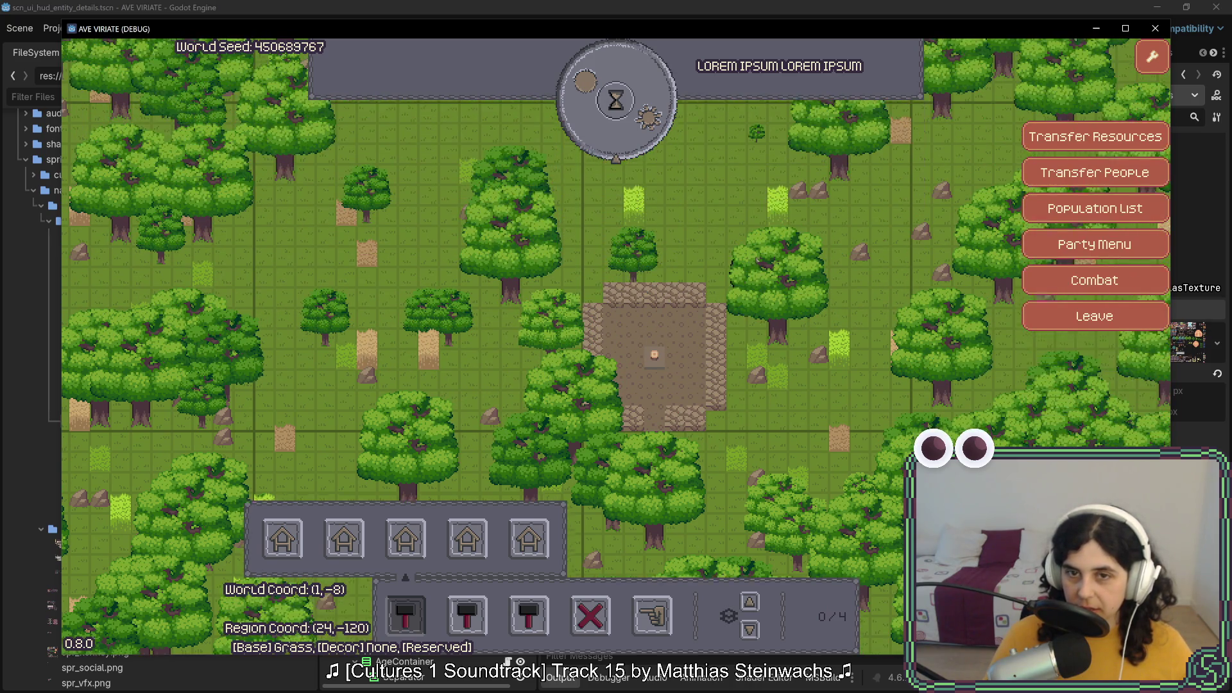
pyautogui.click(771, 285)
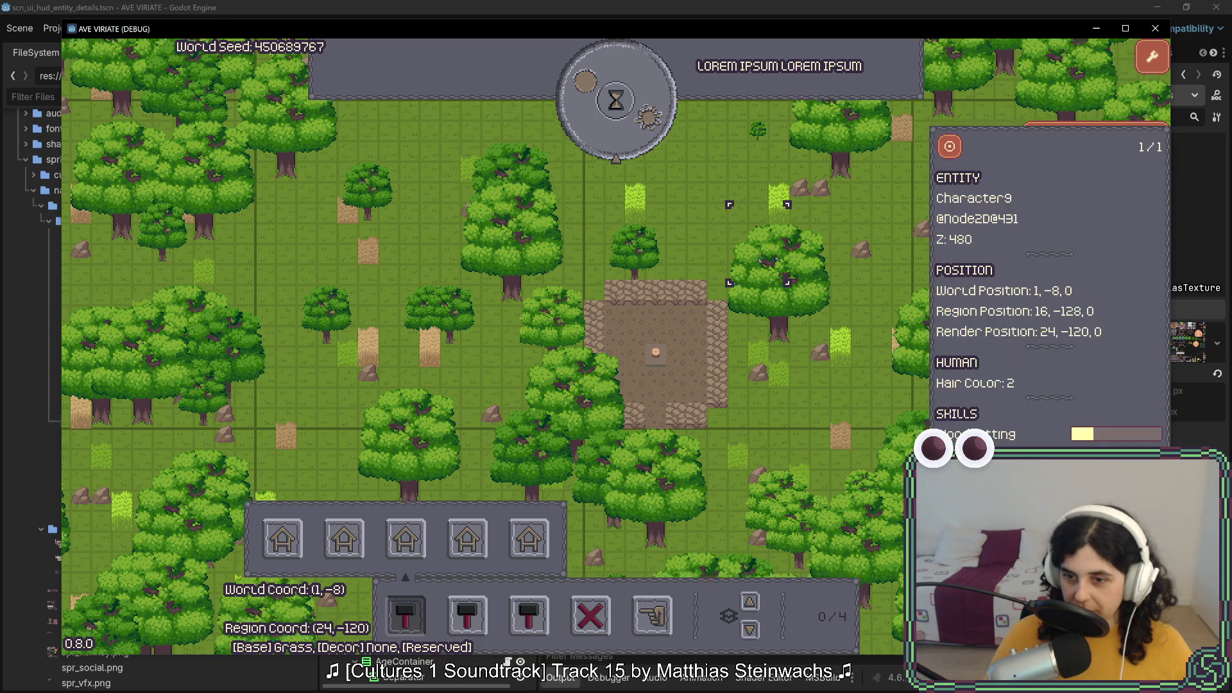
pyautogui.click(770, 286)
pyautogui.click(623, 494)
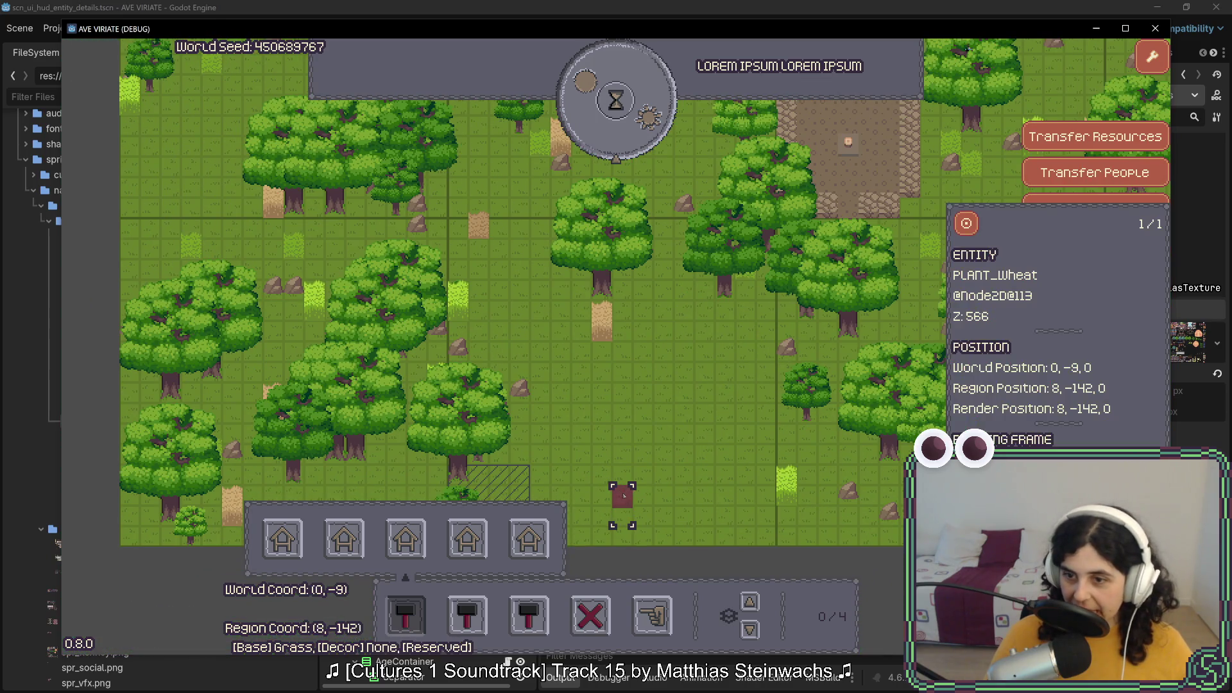
pyautogui.press('Escape')
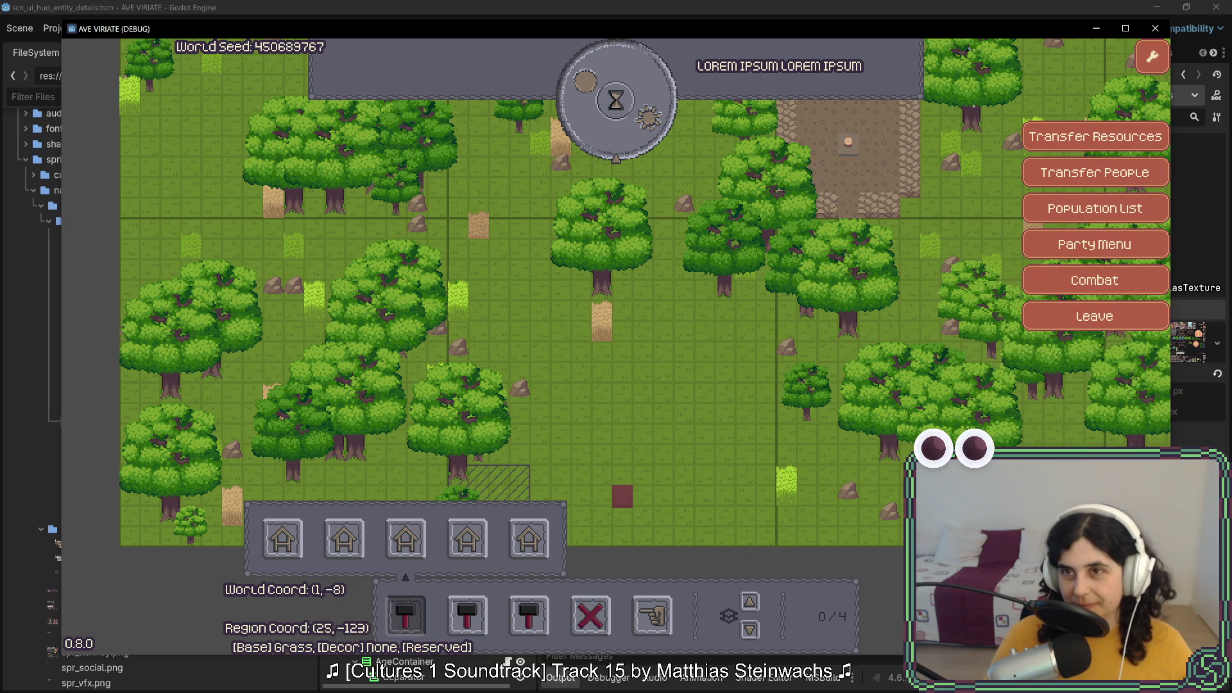
# Rerun the project, start a New Game, then close the game window back to Rider
pyautogui.click(1156, 29)
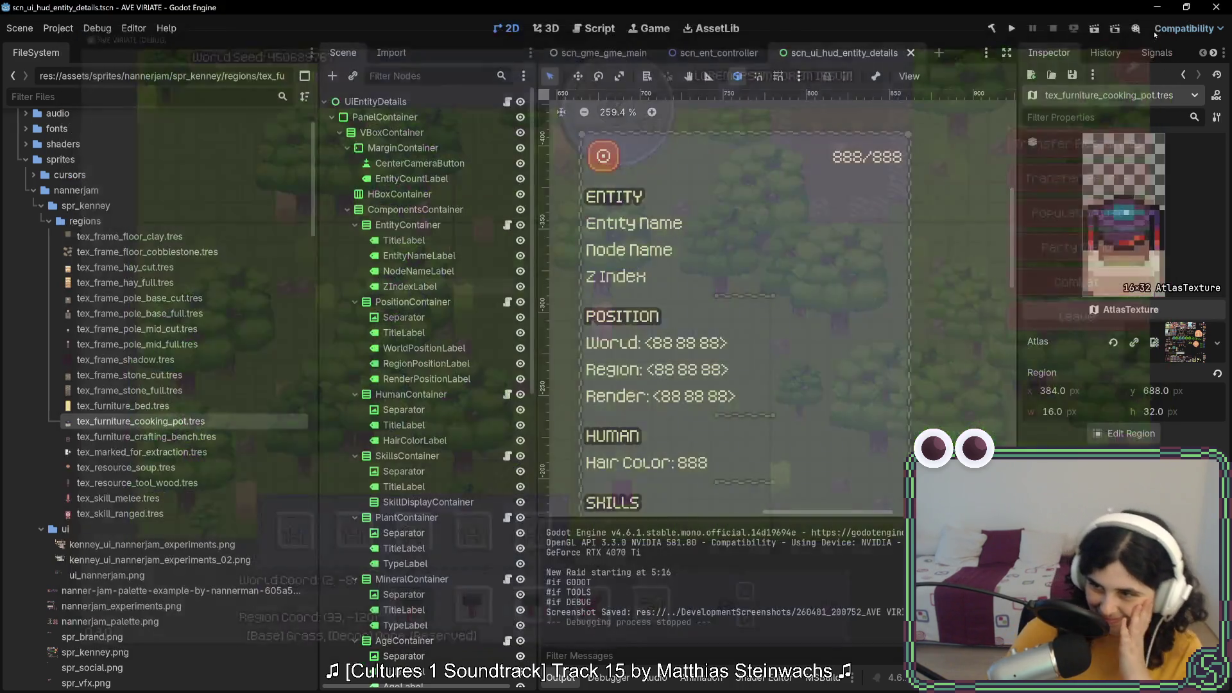
pyautogui.click(1013, 29)
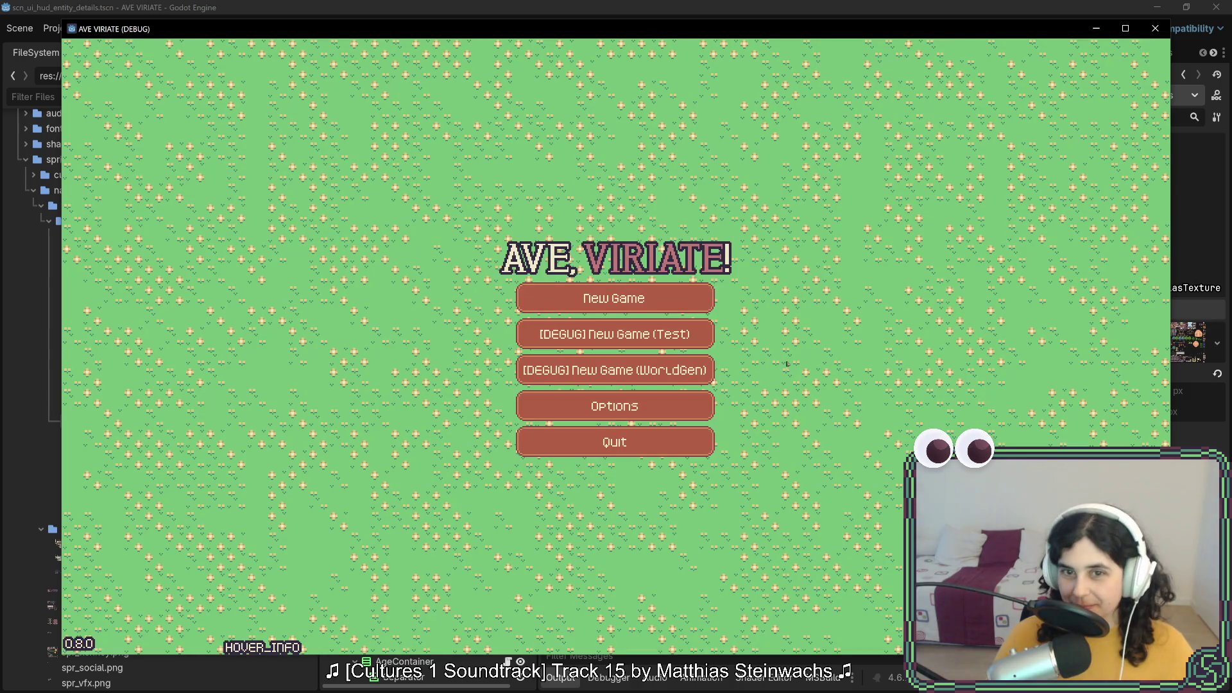
pyautogui.click(677, 303)
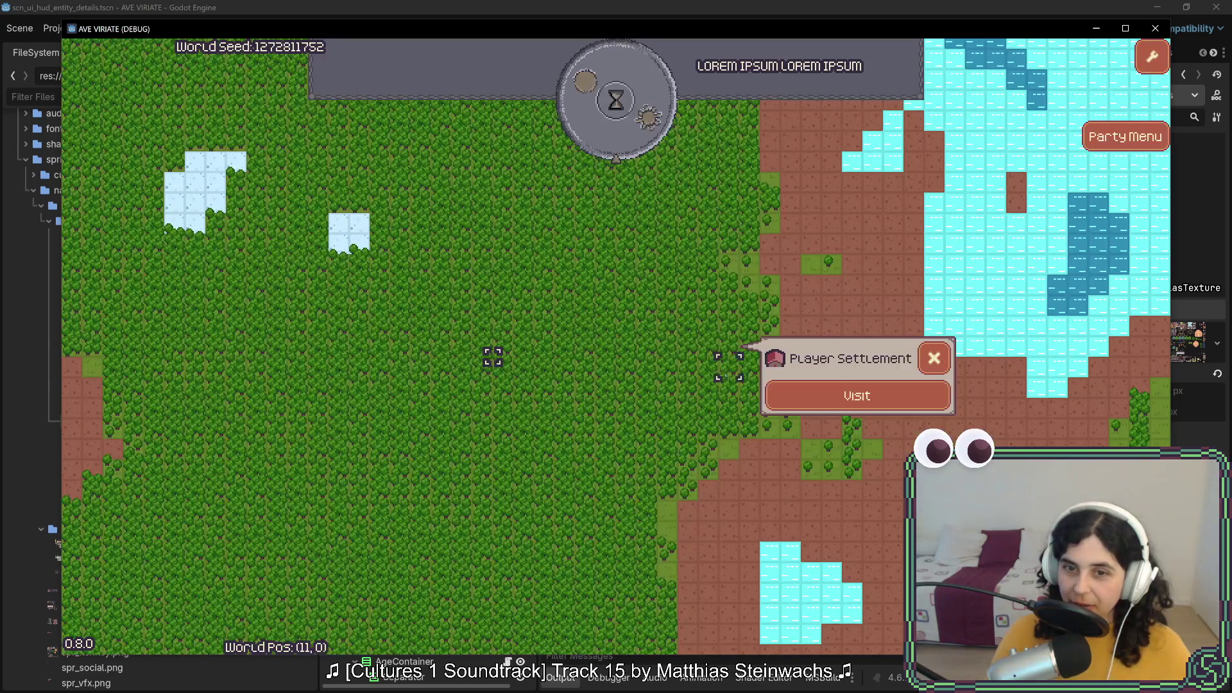
pyautogui.click(1160, 32)
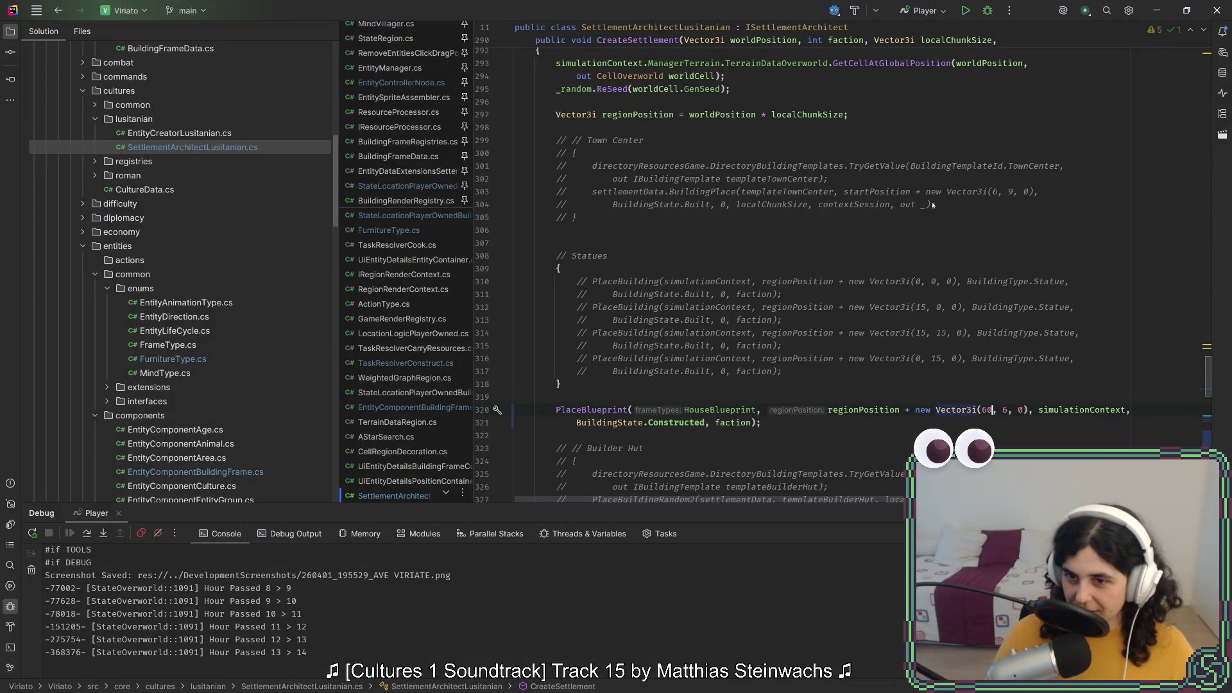
# Change the blueprint position to Vector3i(6, 6, 0), tidy the code, and relaunch the game
pyautogui.press('BackSpace')
pyautogui.hotkey('ctrl', 's')
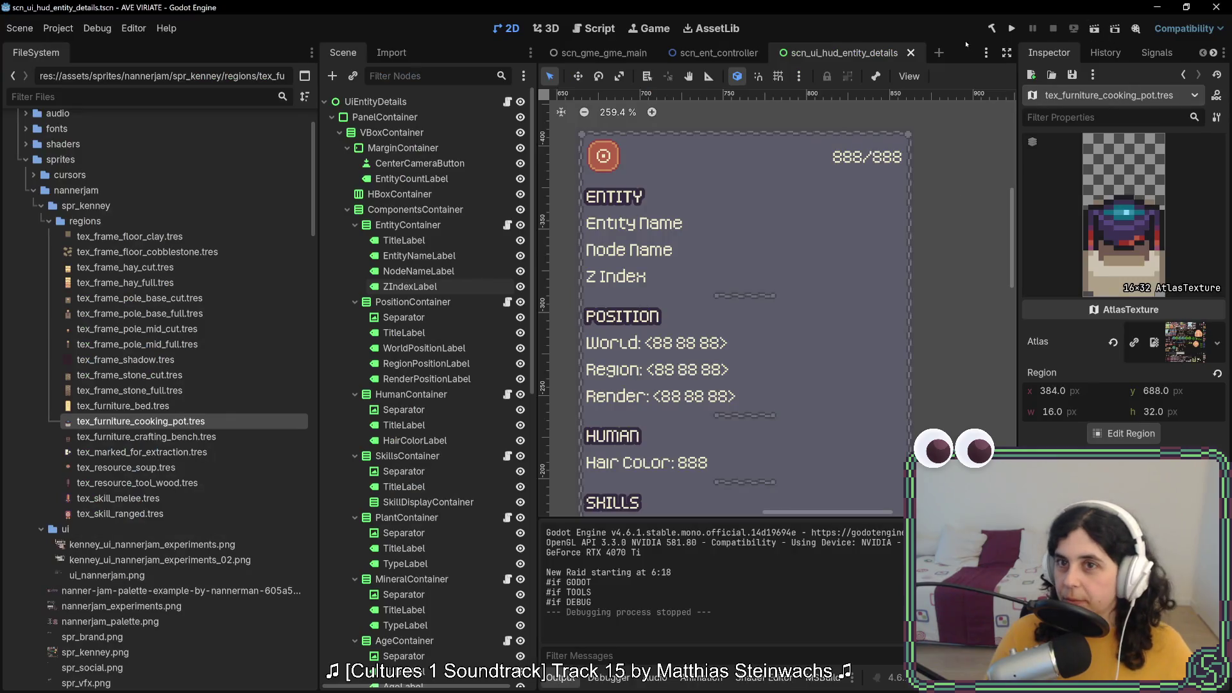
pyautogui.click(1012, 31)
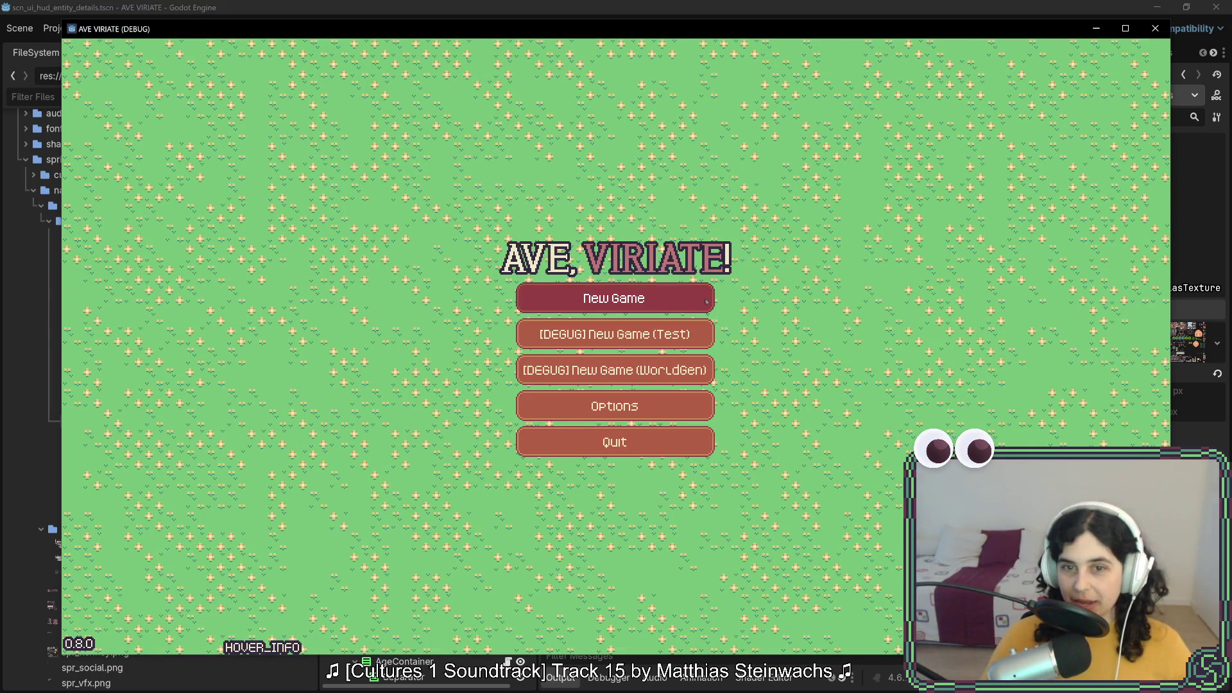
# Start a new game, visit the settlement, and remove the oak trees beside the house
pyautogui.press('Return')
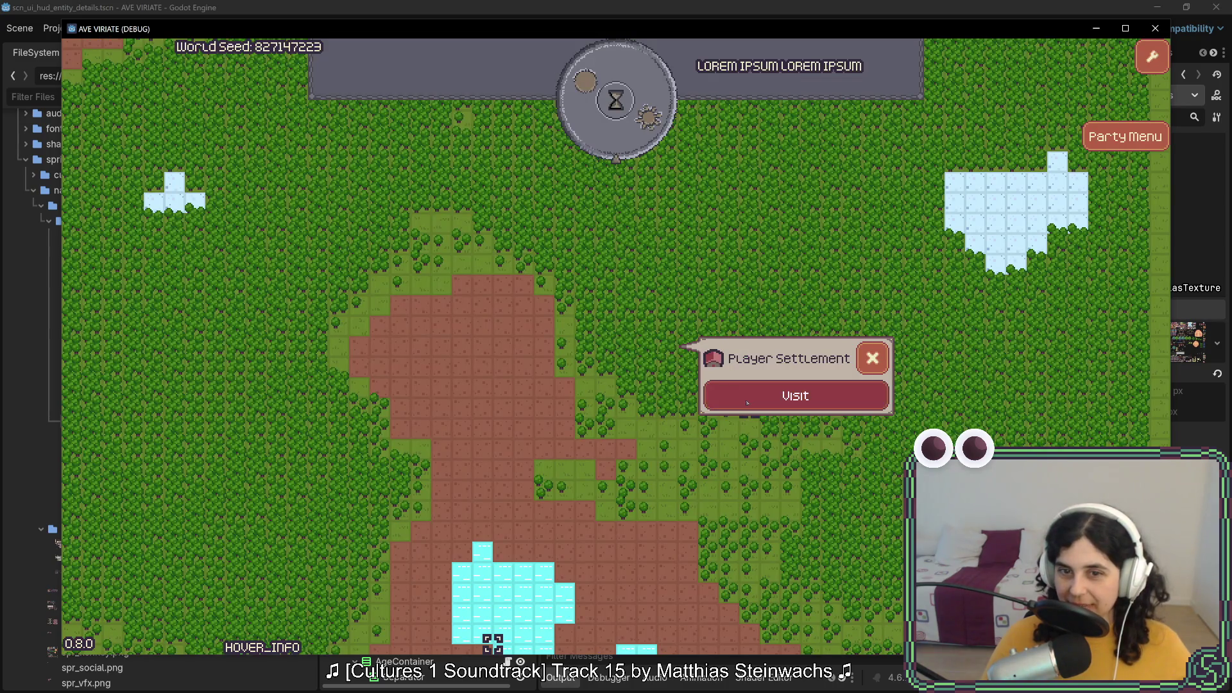
pyautogui.press('Return')
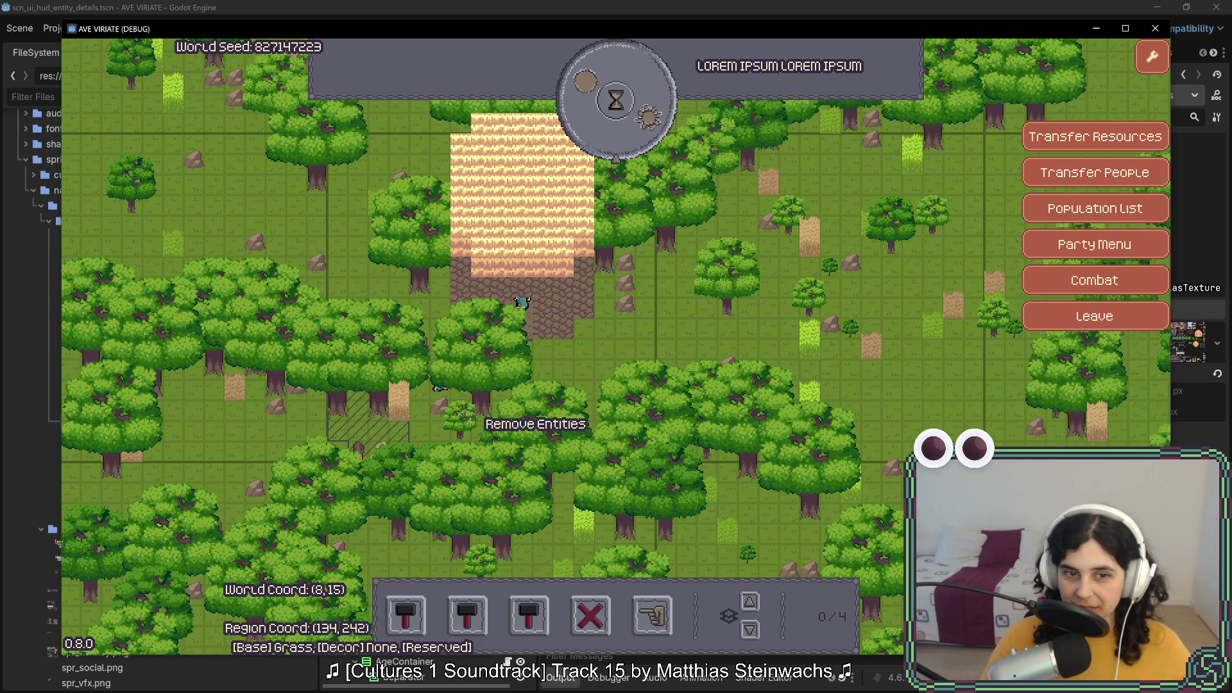
pyautogui.click(644, 471)
pyautogui.click(690, 555)
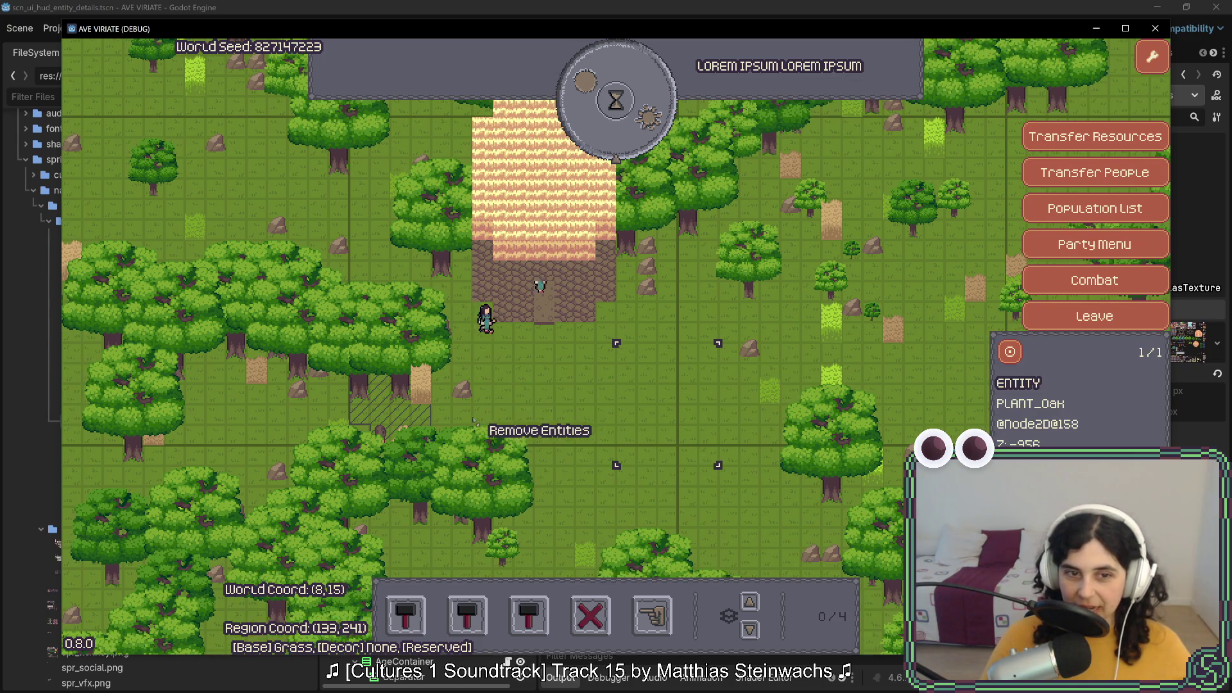
pyautogui.click(549, 519)
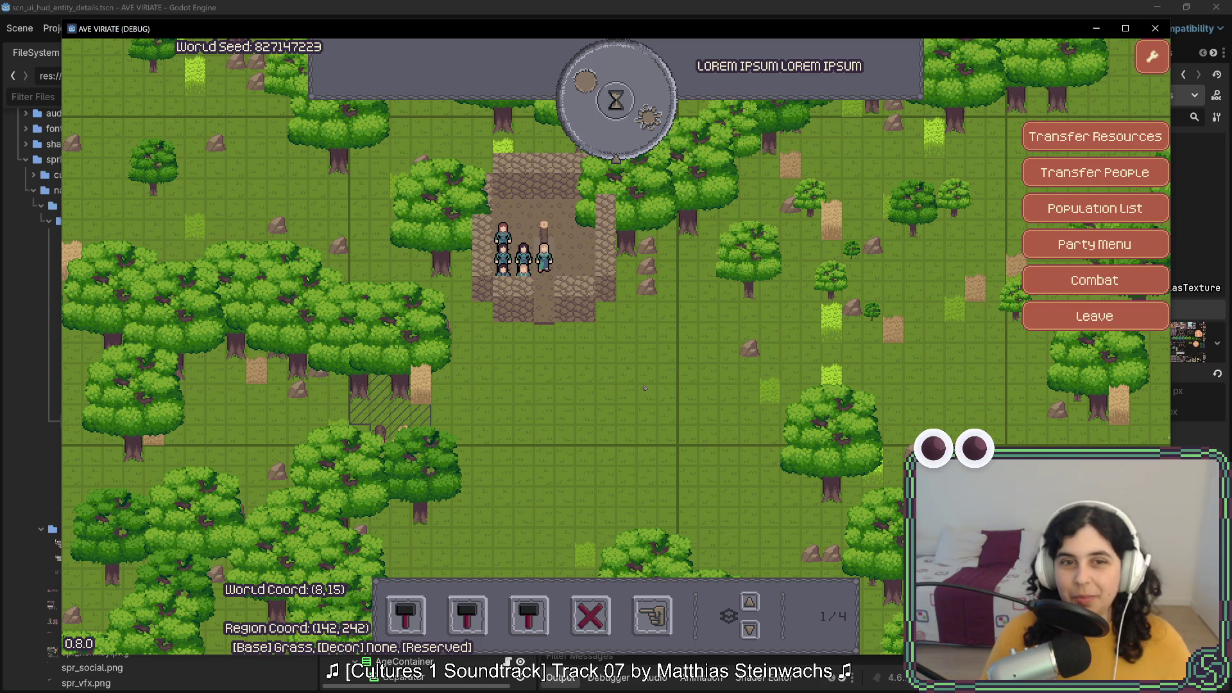
pyautogui.press('Up')
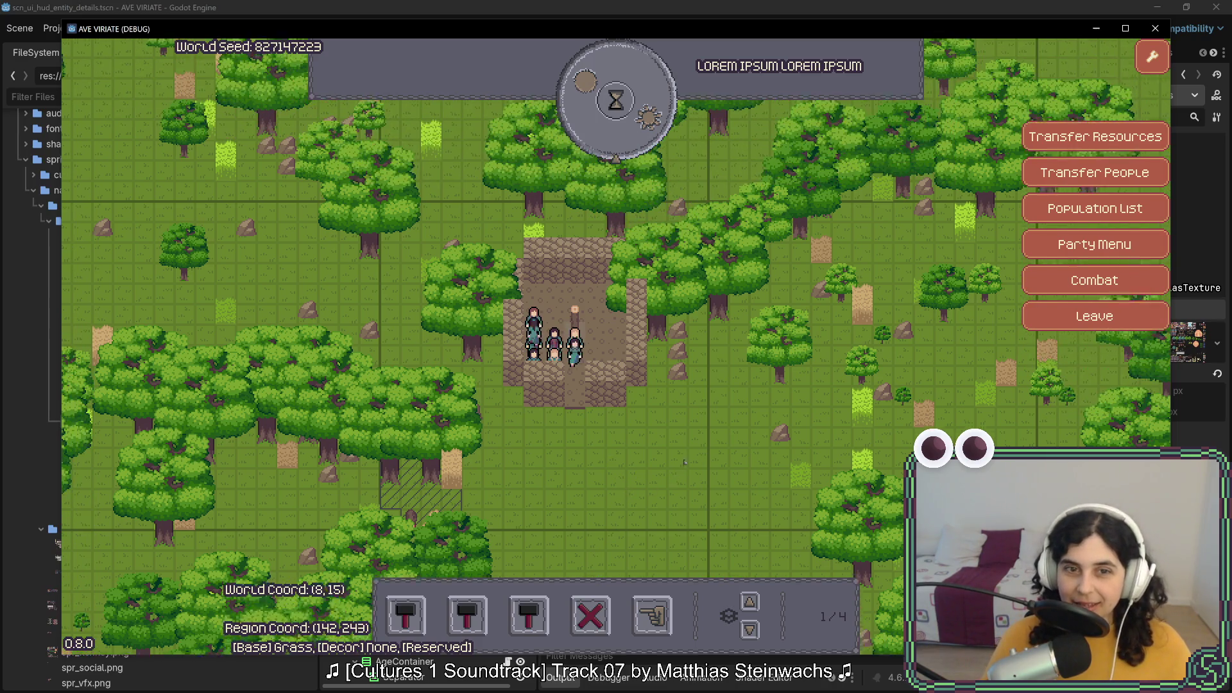